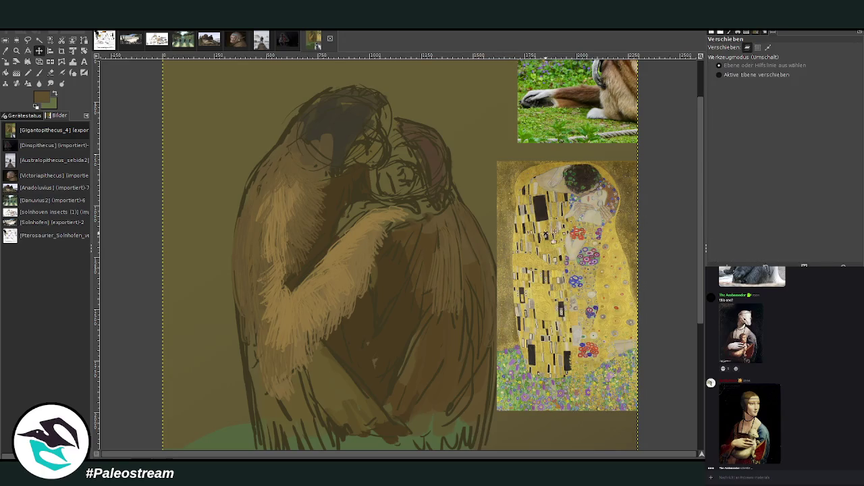
- With the Paintbrush, paint dark brown fur strands over the green along the apes' lower edge
click(38, 74)
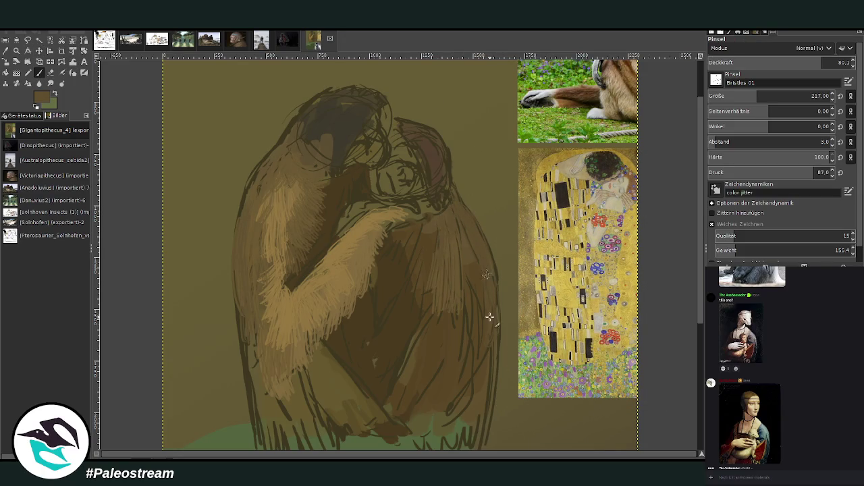
drag(700, 145, 700, 186)
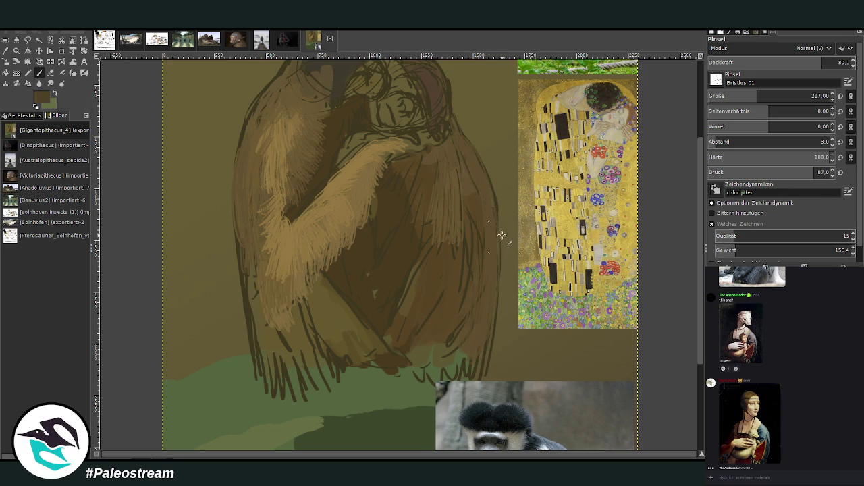
drag(476, 353, 437, 374)
mouse_move(274, 362)
mouse_down()
mouse_move(309, 391)
mouse_move(324, 339)
mouse_move(337, 372)
mouse_move(347, 333)
mouse_move(318, 338)
mouse_move(274, 368)
mouse_move(256, 361)
mouse_move(236, 173)
mouse_move(250, 106)
mouse_move(248, 223)
mouse_up()
- Darken the upper-arm fur and add light fur strokes on the shoulder
drag(325, 172, 408, 213)
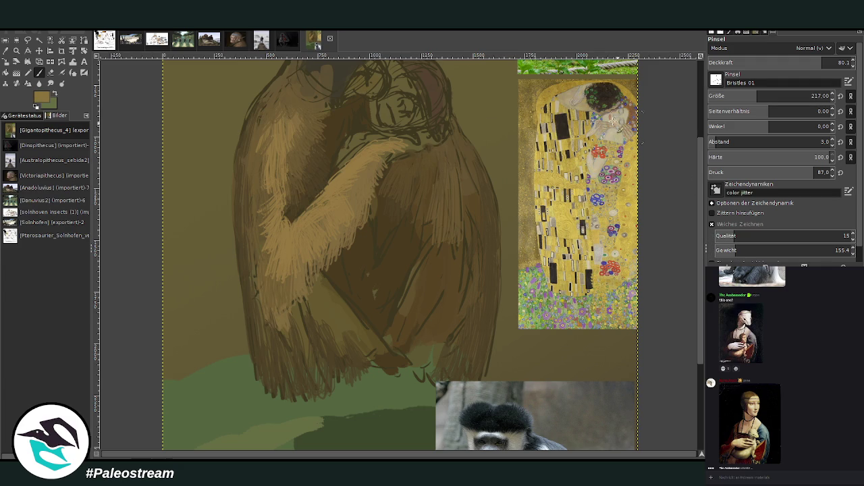
mouse_move(435, 162)
mouse_down()
mouse_move(431, 200)
mouse_move(447, 204)
mouse_move(426, 230)
mouse_up()
key(bracketright)
key(bracketright)
key(bracketright)
- Paint light bristly fur strands over the right ape's shoulder and back
key(less)
key(less)
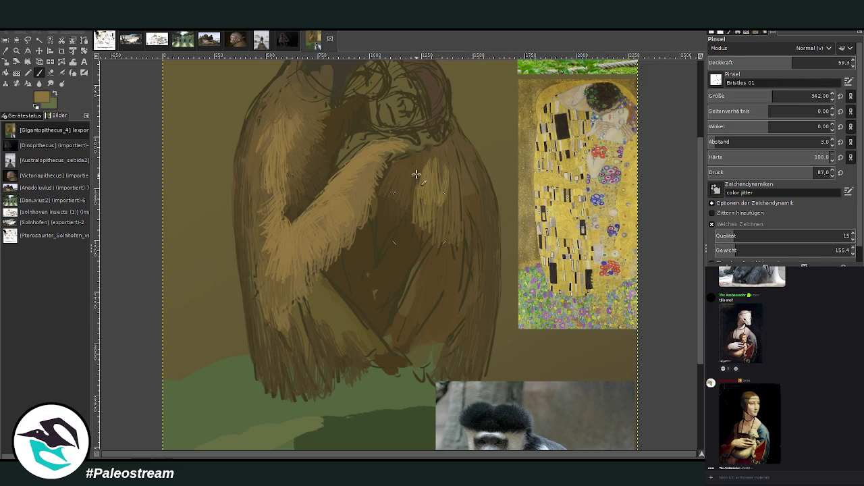
drag(407, 166, 432, 233)
drag(439, 192, 448, 241)
drag(453, 173, 466, 251)
mouse_move(454, 155)
mouse_down()
mouse_move(477, 273)
mouse_move(451, 182)
mouse_move(432, 177)
mouse_up()
drag(455, 138, 496, 226)
drag(476, 193, 481, 277)
- With a larger brush, paint light fur down the right ape's side
key(bracketright)
key(greater)
drag(462, 197, 469, 297)
drag(466, 254, 489, 341)
drag(465, 276, 451, 361)
drag(447, 305, 460, 362)
- Add light fur strands along the forearm and the lower-middle fur
mouse_move(290, 297)
mouse_down()
mouse_move(293, 373)
mouse_move(318, 375)
mouse_move(339, 355)
mouse_up()
drag(341, 312, 376, 370)
mouse_move(324, 283)
mouse_down()
mouse_move(332, 308)
mouse_move(316, 354)
mouse_up()
mouse_move(292, 318)
mouse_down()
mouse_move(283, 385)
mouse_move(276, 386)
mouse_move(299, 378)
mouse_move(311, 395)
mouse_up()
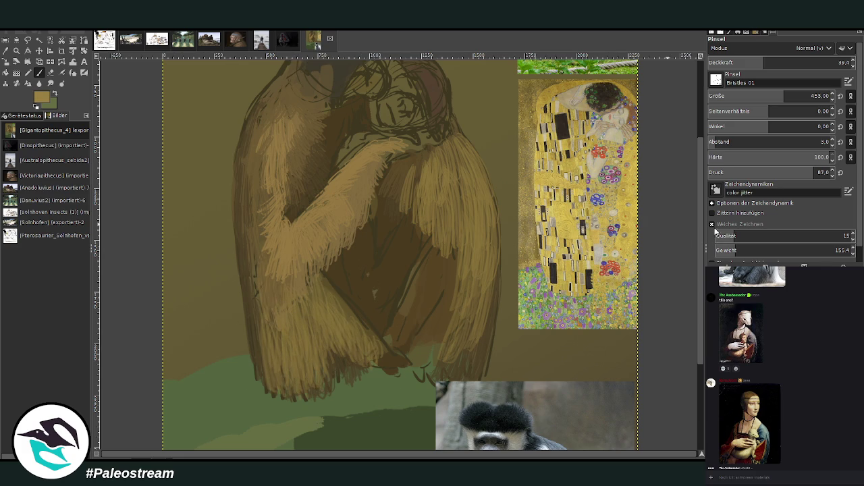
drag(301, 310, 297, 382)
mouse_move(324, 297)
mouse_down()
mouse_move(340, 351)
mouse_move(365, 343)
mouse_up()
drag(354, 303, 378, 354)
mouse_move(330, 290)
mouse_down()
mouse_move(381, 352)
mouse_move(336, 304)
mouse_up()
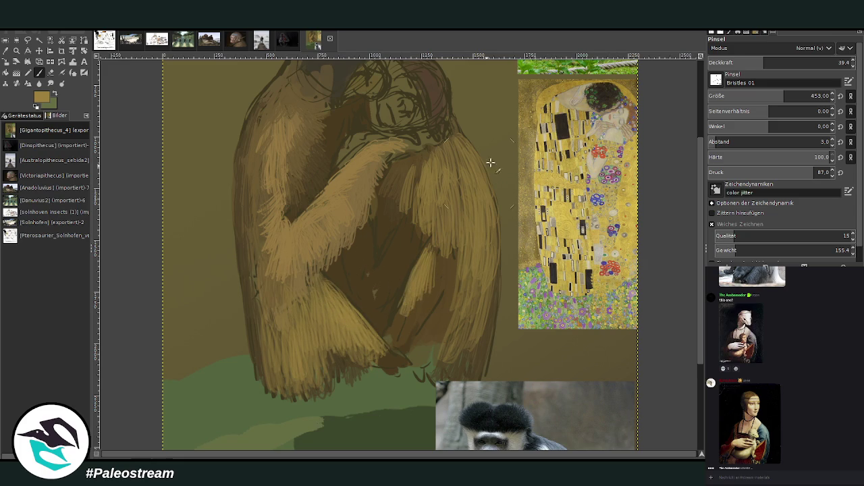
- Make the brush smaller and more opaque, then paint light fur on the right arm
drag(790, 62, 796, 62)
drag(804, 95, 787, 96)
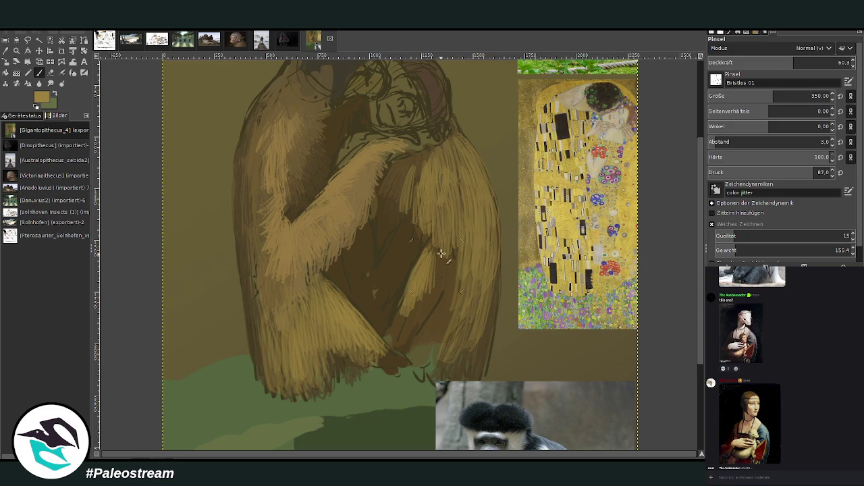
drag(440, 249, 425, 301)
drag(429, 270, 401, 328)
drag(408, 297, 391, 338)
drag(457, 249, 447, 320)
- Extend the light fur strands further down the right arm
drag(456, 288, 434, 322)
drag(454, 275, 424, 338)
drag(425, 282, 399, 351)
mouse_move(440, 318)
mouse_down()
mouse_move(451, 362)
mouse_move(463, 367)
mouse_move(491, 270)
mouse_up()
drag(492, 235, 486, 358)
drag(473, 313, 460, 378)
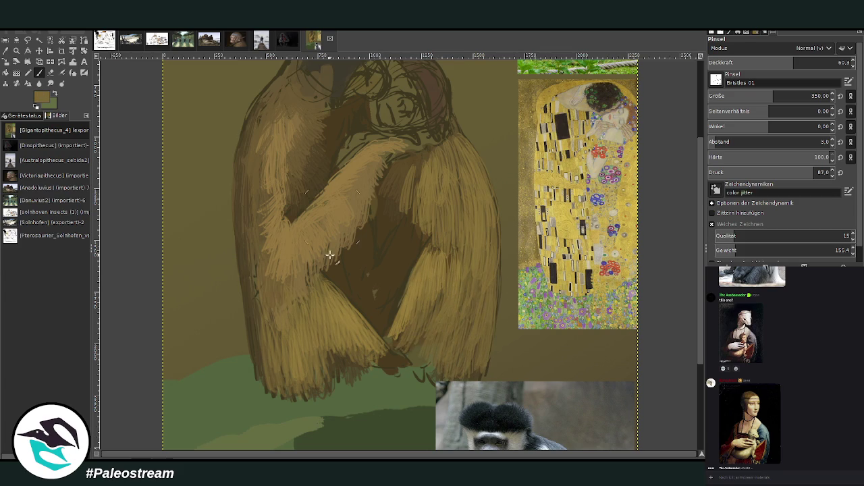
scroll(700, 349, up, 3)
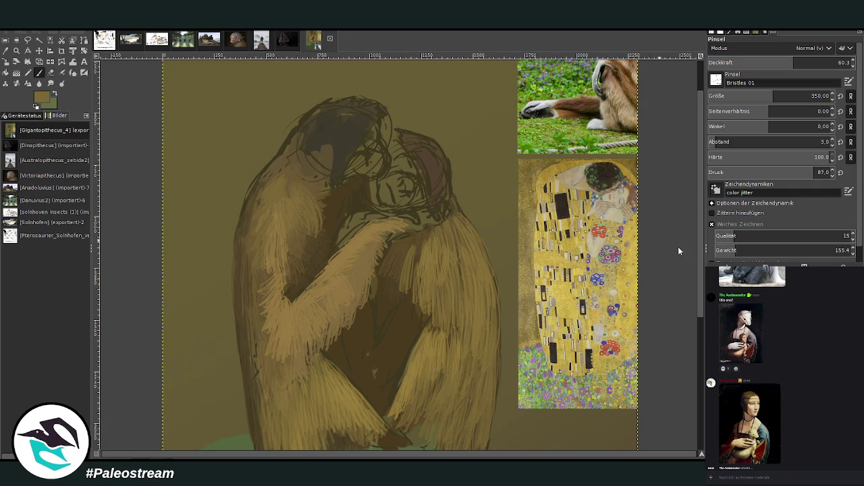
- Stroke the left ape's head and shoulder, then paint darker brown fur along its side
mouse_move(302, 181)
mouse_down()
mouse_move(261, 226)
mouse_move(253, 270)
mouse_move(294, 254)
mouse_up()
ctrl+click(600, 119)
mouse_move(248, 281)
mouse_down()
mouse_move(261, 187)
mouse_move(291, 168)
mouse_up()
- Darken the top of the left ape's head and neck, checking an enlarged reference picture
drag(342, 134, 328, 168)
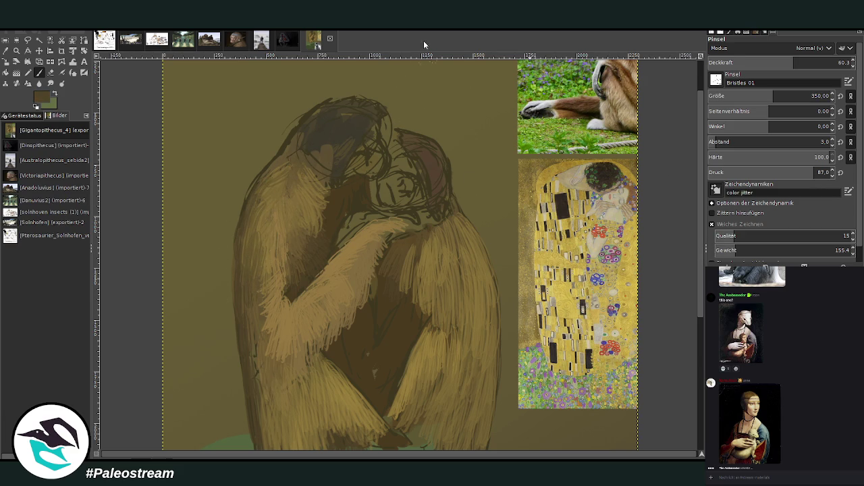
mouse_move(340, 149)
mouse_down()
mouse_move(356, 112)
mouse_move(337, 140)
mouse_move(343, 115)
mouse_move(309, 129)
mouse_up()
mouse_move(306, 161)
mouse_down()
mouse_move(303, 129)
mouse_move(278, 179)
mouse_up()
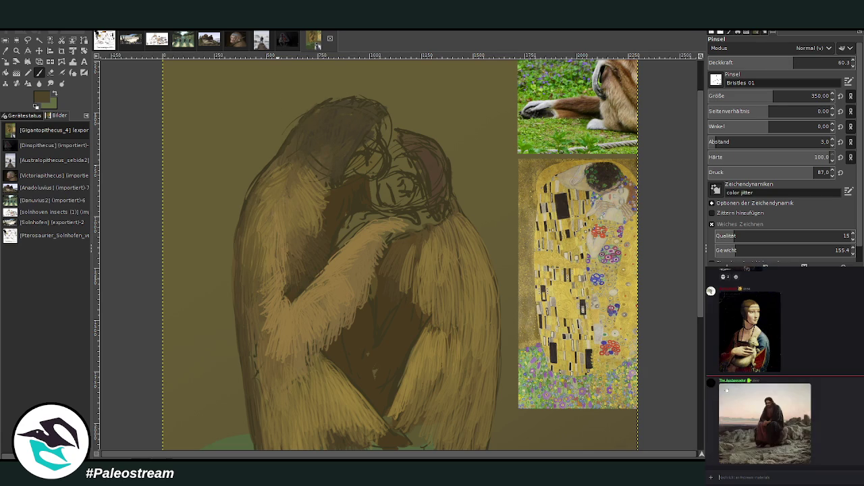
click(736, 432)
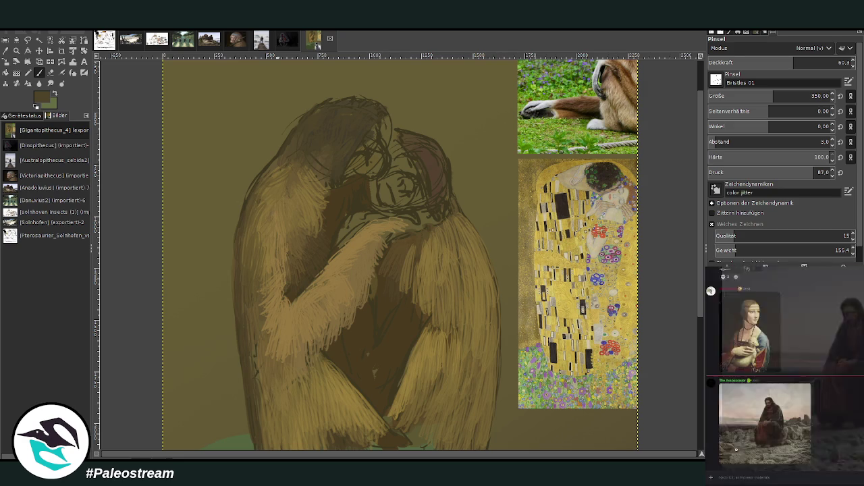
click(705, 442)
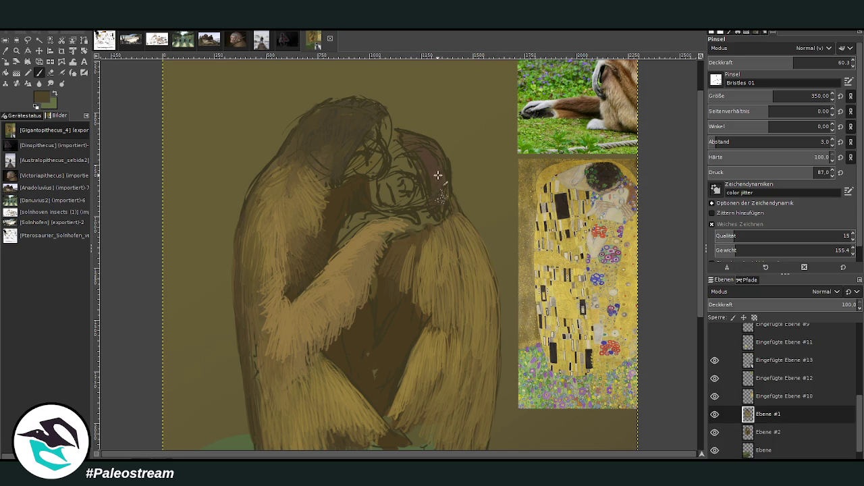
- Set the brush to size 200, opacity 83.3, and paint dark hair over both heads
click(815, 62)
click(755, 96)
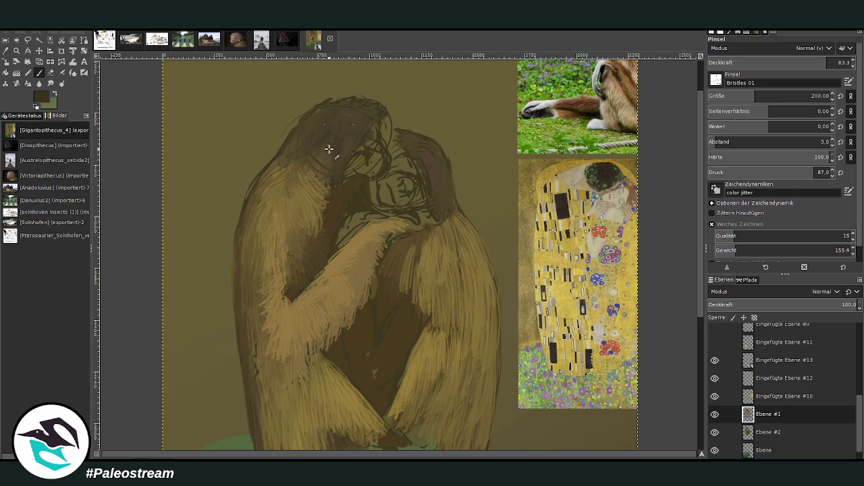
mouse_move(341, 149)
mouse_down()
mouse_move(315, 152)
mouse_move(298, 128)
mouse_move(311, 136)
mouse_up()
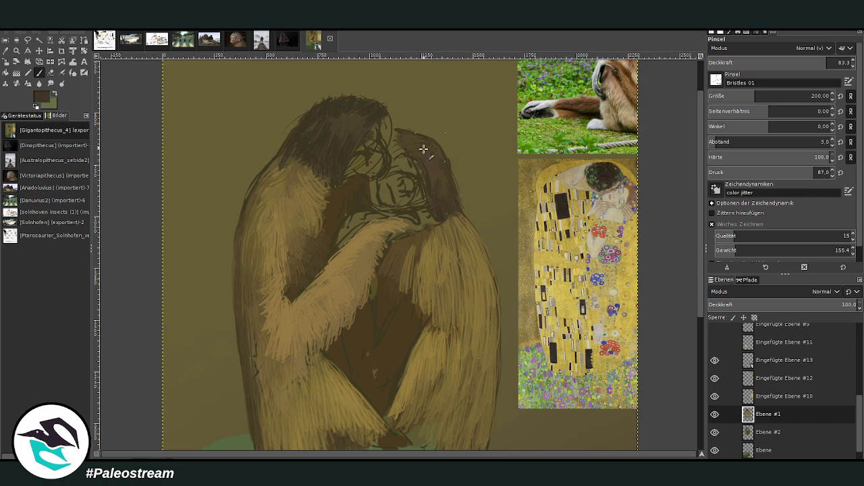
mouse_move(401, 139)
mouse_down()
mouse_move(422, 141)
mouse_move(392, 122)
mouse_move(435, 149)
mouse_up()
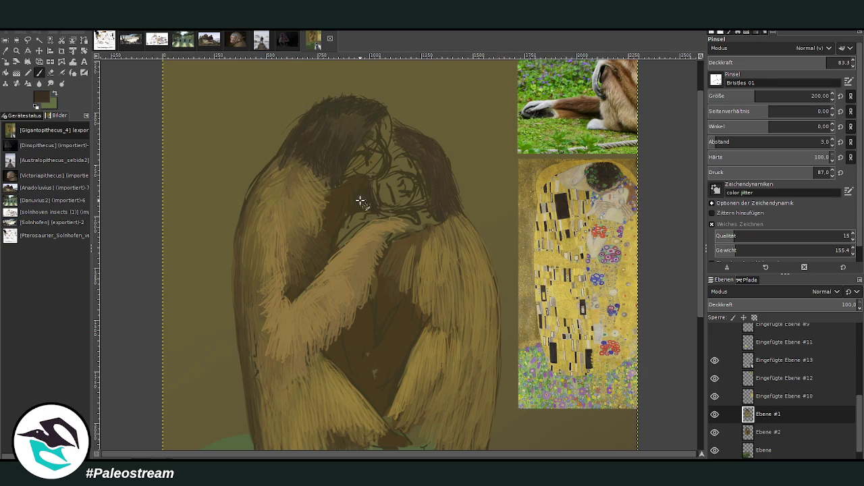
- Shade dark brown from the left face toward the chest and into the gap between the arms
mouse_move(352, 195)
mouse_down()
mouse_move(328, 228)
mouse_move(327, 253)
mouse_up()
mouse_move(382, 320)
mouse_down()
mouse_move(401, 290)
mouse_move(374, 295)
mouse_up()
drag(701, 149, 701, 187)
- Pick a lighter brown and stroke fur over the right ape's dark chest
ctrl+click(334, 287)
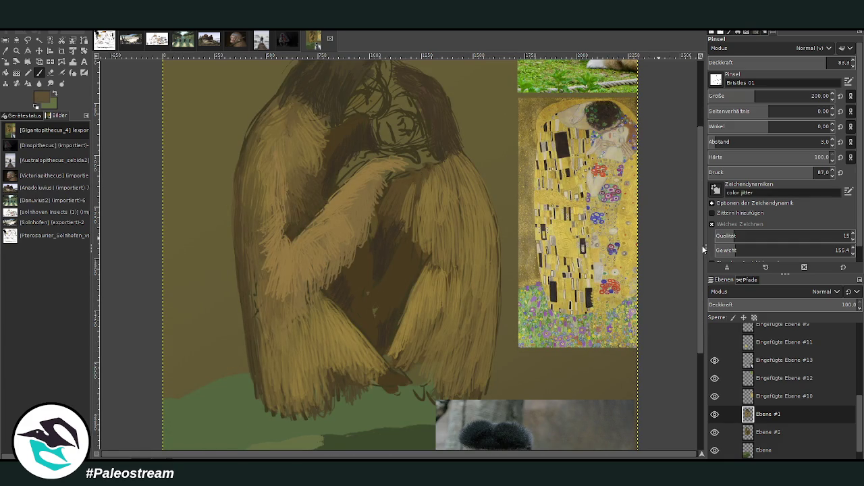
mouse_move(410, 258)
mouse_down()
mouse_move(390, 264)
mouse_move(409, 275)
mouse_move(416, 230)
mouse_move(376, 301)
mouse_up()
mouse_move(397, 260)
mouse_down()
mouse_move(377, 302)
mouse_move(364, 244)
mouse_move(381, 279)
mouse_up()
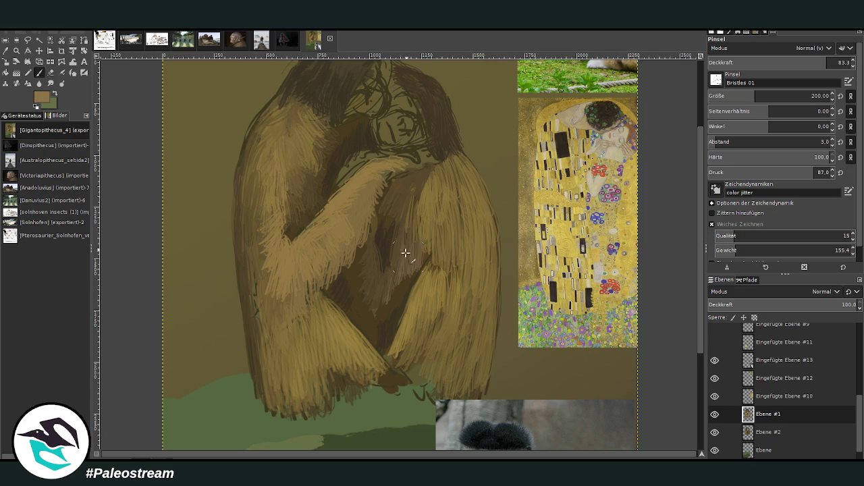
- Enlarge the brush, lower its opacity, and paint lighter hair across the chest
key(bracketright)
key(bracketright)
key(bracketright)
key(less)
key(less)
key(less)
mouse_move(394, 265)
mouse_down()
mouse_move(382, 317)
mouse_move(424, 243)
mouse_move(415, 226)
mouse_move(382, 304)
mouse_move(371, 261)
mouse_move(355, 284)
mouse_up()
drag(766, 96, 810, 96)
click(769, 62)
mouse_move(370, 245)
mouse_down()
mouse_move(361, 270)
mouse_move(370, 317)
mouse_move(399, 303)
mouse_move(421, 203)
mouse_move(401, 245)
mouse_move(422, 181)
mouse_up()
- Pick a darker brown, add faint fur on the right edge, and undo a stray tan stroke
ctrl+click(656, 222)
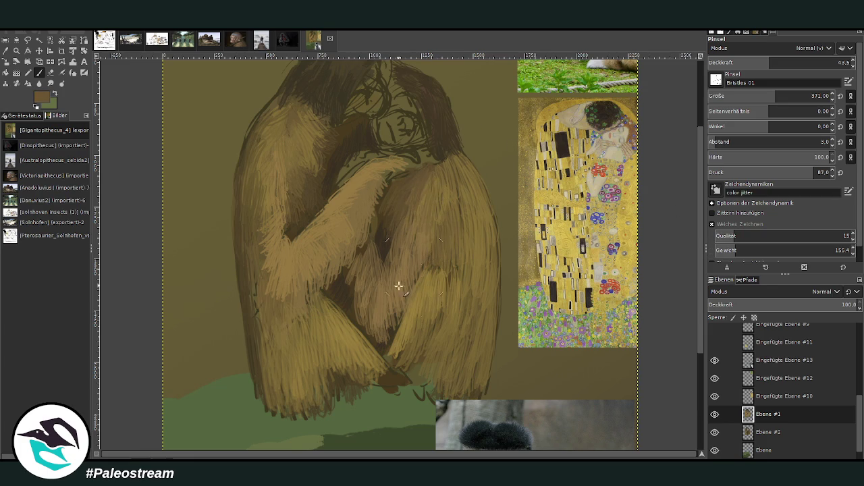
click(725, 434)
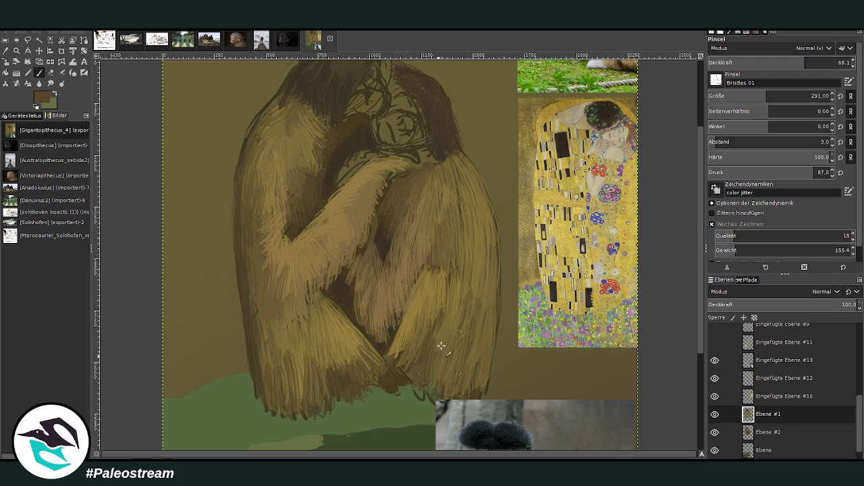
drag(457, 361, 463, 357)
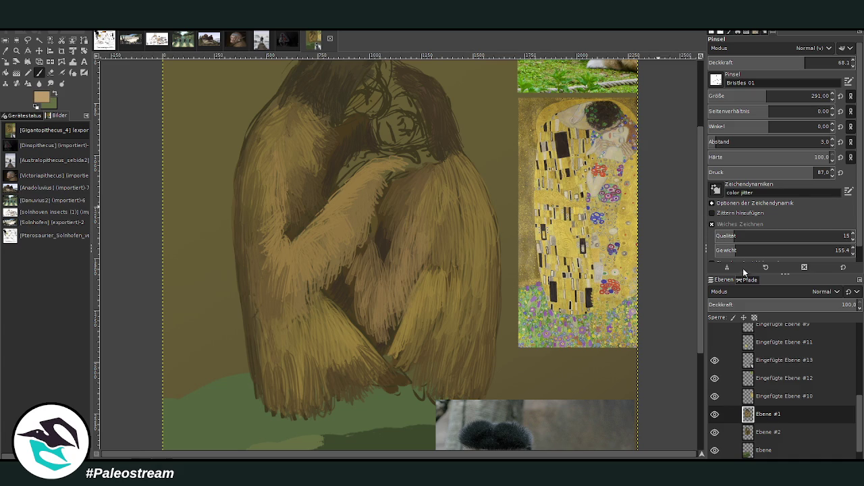
mouse_move(426, 274)
mouse_down()
mouse_move(422, 314)
mouse_move(400, 332)
mouse_up()
key(ctrl+z)
key(ctrl+z)
key(ctrl+z)
click(765, 62)
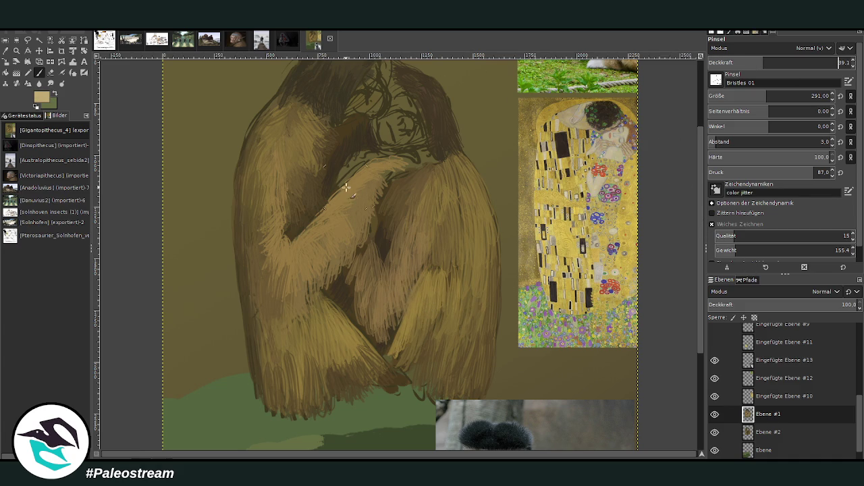
- Paint lighter fur across the arm and the upper-left shoulder
drag(351, 203, 304, 242)
mouse_move(289, 129)
mouse_down()
mouse_move(277, 159)
mouse_move(263, 159)
mouse_up()
drag(769, 96, 787, 96)
drag(287, 135, 279, 165)
drag(301, 112, 284, 144)
- Add light fur to the right arm and the left figure's forearm with the 346-size, 39.1-opacity brush
mouse_move(429, 181)
mouse_down()
mouse_move(442, 203)
mouse_move(455, 199)
mouse_up()
mouse_move(453, 166)
mouse_down()
mouse_move(466, 194)
mouse_move(458, 208)
mouse_move(468, 255)
mouse_up()
drag(473, 179, 484, 244)
mouse_move(443, 190)
mouse_down()
mouse_move(424, 235)
mouse_move(402, 229)
mouse_up()
scroll(700, 112, up, 2)
scroll(700, 111, up, 1)
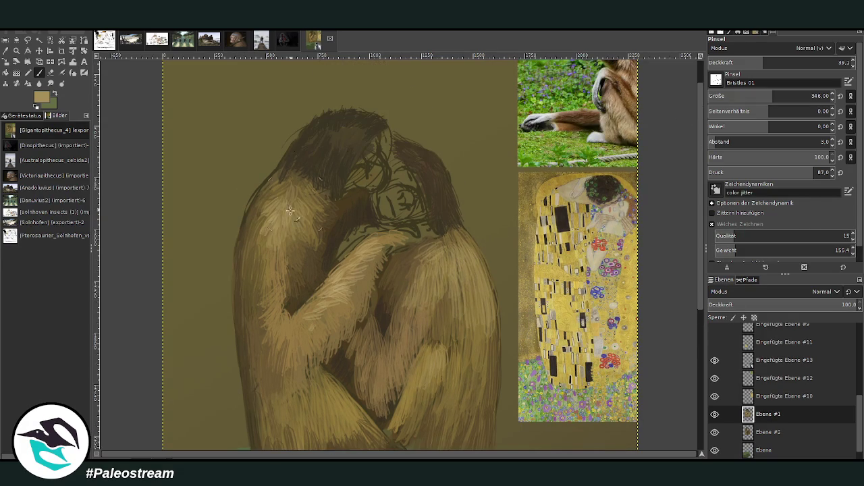
mouse_move(267, 265)
mouse_down()
mouse_move(282, 338)
mouse_move(365, 270)
mouse_move(379, 358)
mouse_up()
- Zoom in on the apes' bodies and return to the Paintbrush
key(minus)
key(minus)
key(minus)
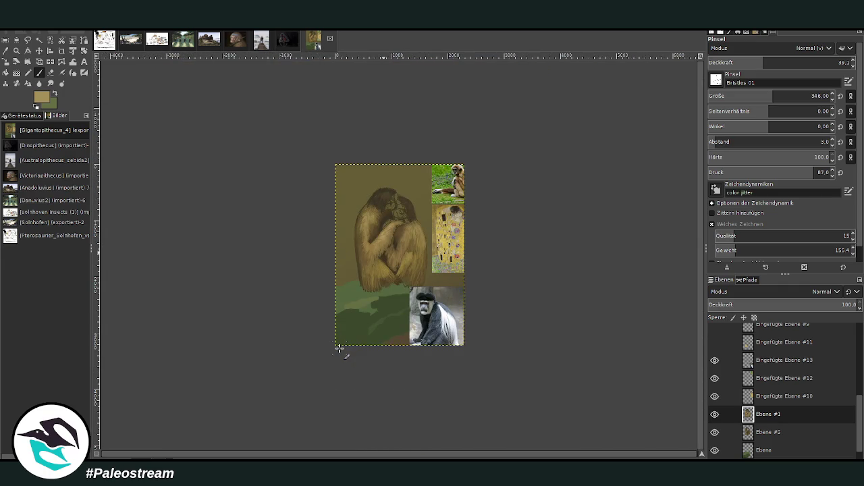
key(z)
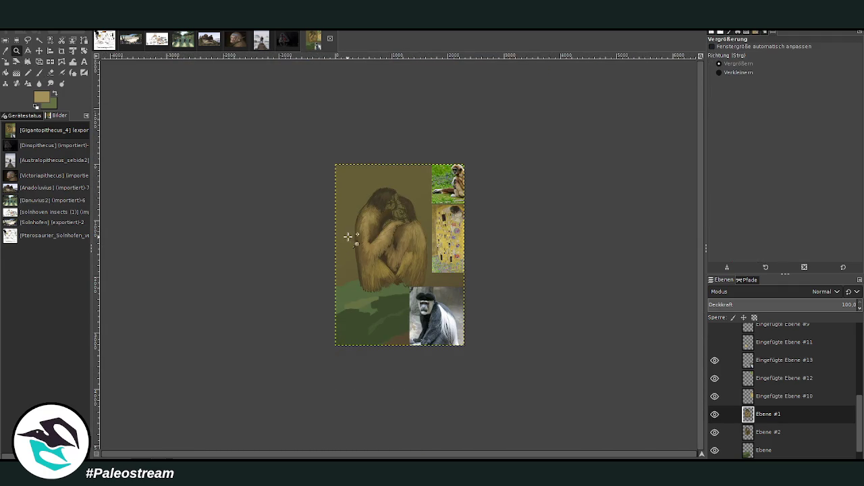
click(371, 200)
drag(319, 99, 472, 281)
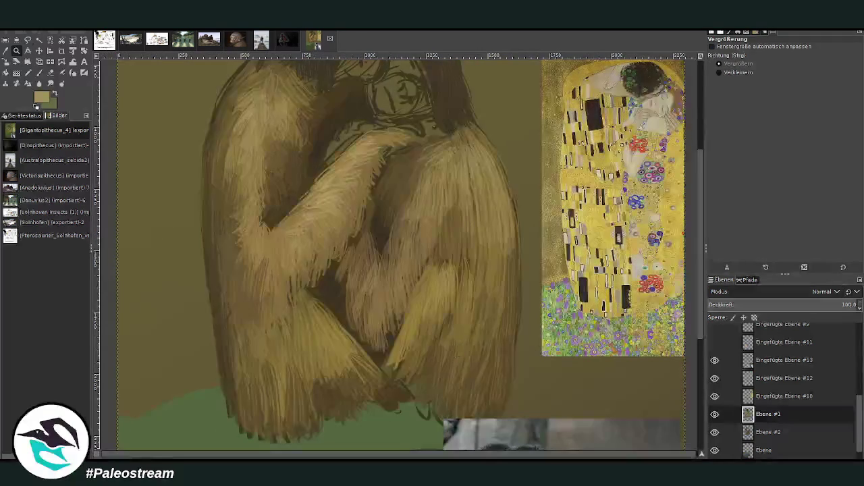
click(40, 72)
- Shrink the brush, raise its opacity, and lighten the shadowed fur between the legs
click(791, 62)
click(810, 95)
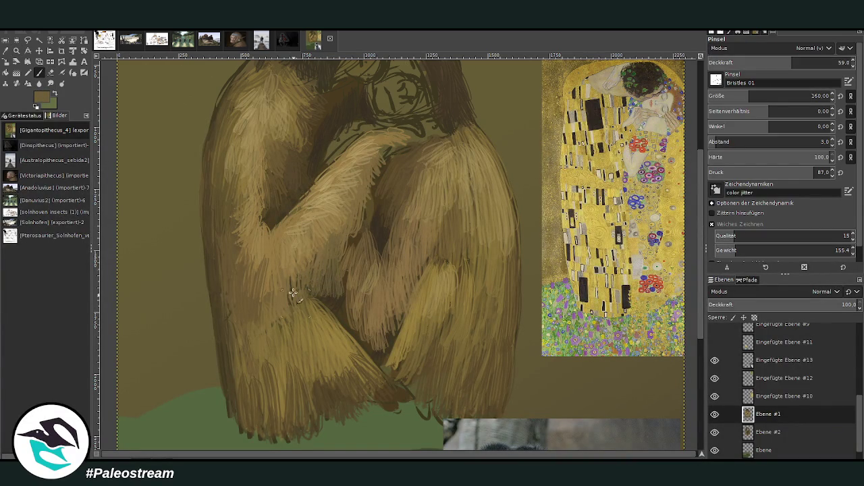
ctrl+click(658, 161)
mouse_move(314, 308)
mouse_down()
mouse_move(303, 328)
mouse_move(334, 284)
mouse_move(366, 286)
mouse_move(389, 345)
mouse_up()
- Choose a very dark brown by sampling the painting and adjusting the colour
ctrl+click(645, 232)
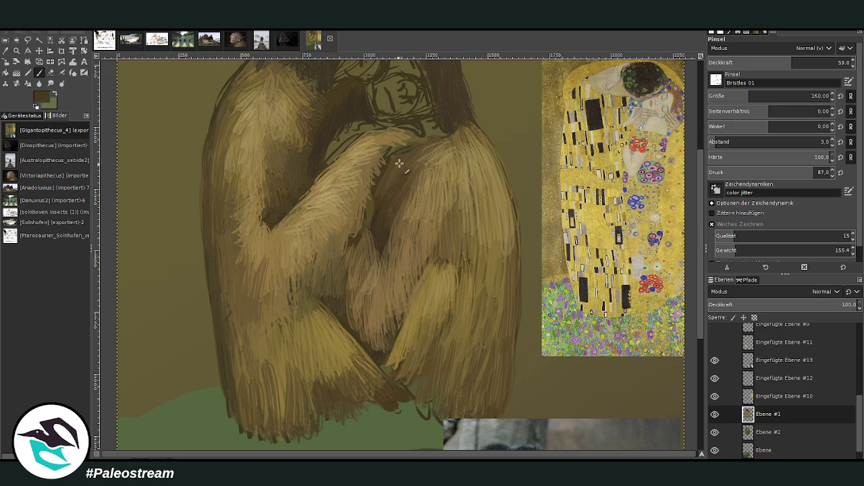
scroll(631, 162, up, 3)
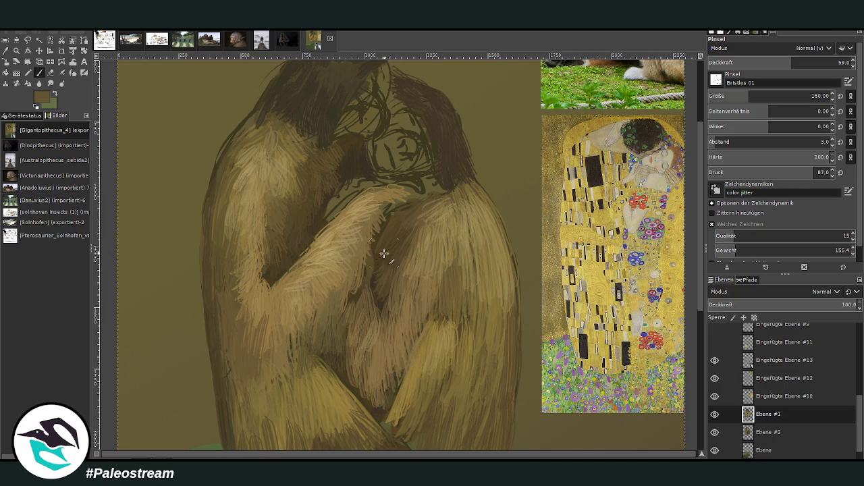
scroll(364, 273, up, 2)
scroll(364, 272, up, 1)
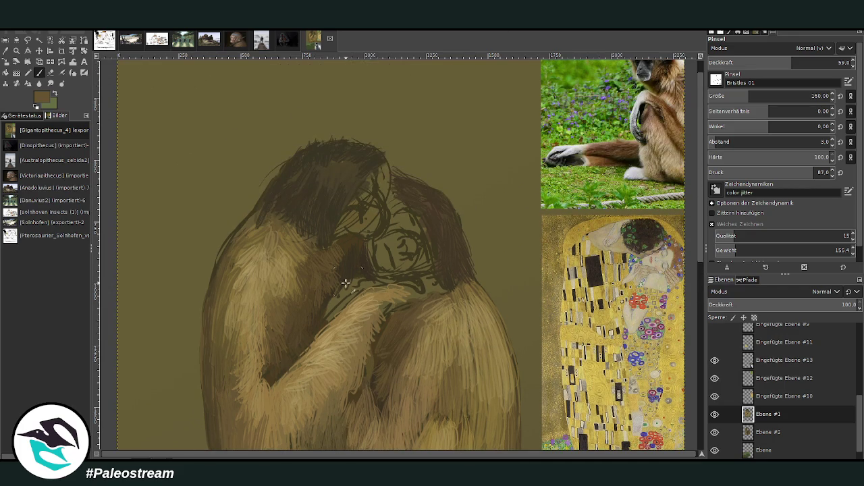
ctrl+click(457, 289)
ctrl+click(682, 211)
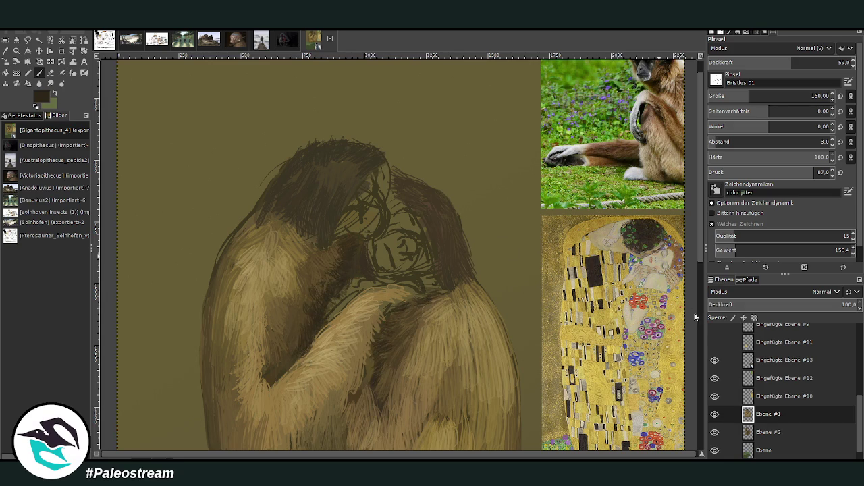
- Paint dark strands along the lower fur edge and select a lighter olive brown
scroll(687, 307, down, 5)
scroll(695, 338, down, 2)
mouse_move(359, 301)
mouse_down()
mouse_move(307, 317)
mouse_move(347, 283)
mouse_move(416, 288)
mouse_move(428, 299)
mouse_move(395, 266)
mouse_move(386, 237)
mouse_move(371, 241)
mouse_move(367, 209)
mouse_move(351, 223)
mouse_move(384, 228)
mouse_move(397, 208)
mouse_up()
ctrl+click(582, 162)
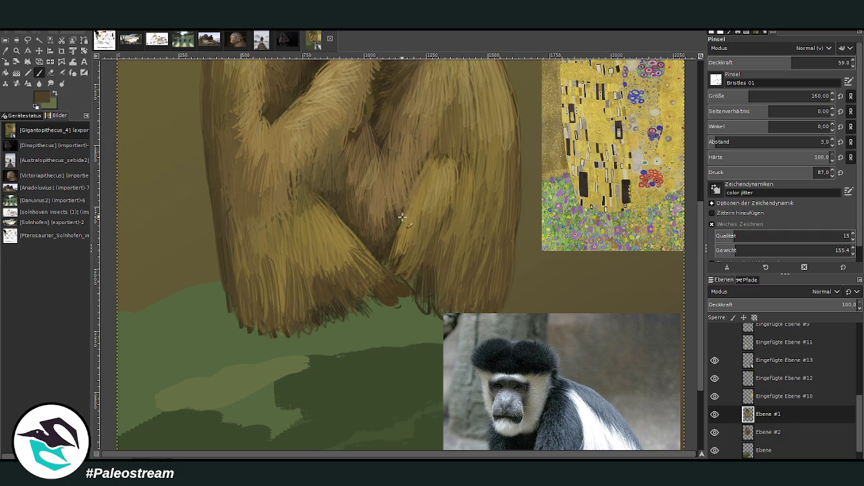
- Sample the background olive brown, raise opacity to about 69, and paint light hair on the right fur
ctrl+click(679, 290)
scroll(701, 346, up, 2)
drag(787, 62, 806, 62)
mouse_move(421, 234)
mouse_down()
mouse_move(436, 181)
mouse_move(400, 283)
mouse_up()
drag(393, 239, 388, 285)
- Switch to light tan, brush size 255 at about 45 opacity, and paint hair down the right fur
ctrl+click(624, 200)
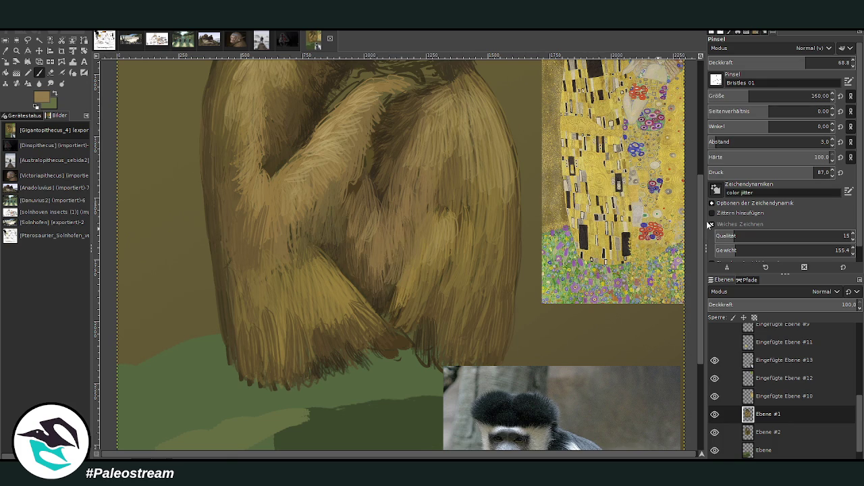
drag(427, 237, 419, 189)
drag(411, 251, 420, 195)
drag(756, 96, 766, 95)
drag(806, 62, 772, 62)
drag(409, 209, 399, 269)
mouse_move(408, 232)
mouse_down()
mouse_move(403, 177)
mouse_move(439, 161)
mouse_move(438, 112)
mouse_up()
drag(412, 159, 409, 209)
drag(402, 192, 390, 262)
drag(395, 209, 384, 258)
- Paint light tan hair strokes over the left fur lobe
drag(299, 199, 283, 249)
drag(275, 206, 287, 271)
drag(292, 228, 311, 286)
drag(301, 204, 303, 263)
drag(264, 230, 282, 272)
drag(307, 203, 311, 259)
mouse_move(321, 188)
mouse_down()
mouse_move(318, 242)
mouse_move(341, 312)
mouse_move(336, 329)
mouse_up()
scroll(702, 310, up, 5)
scroll(702, 310, up, 1)
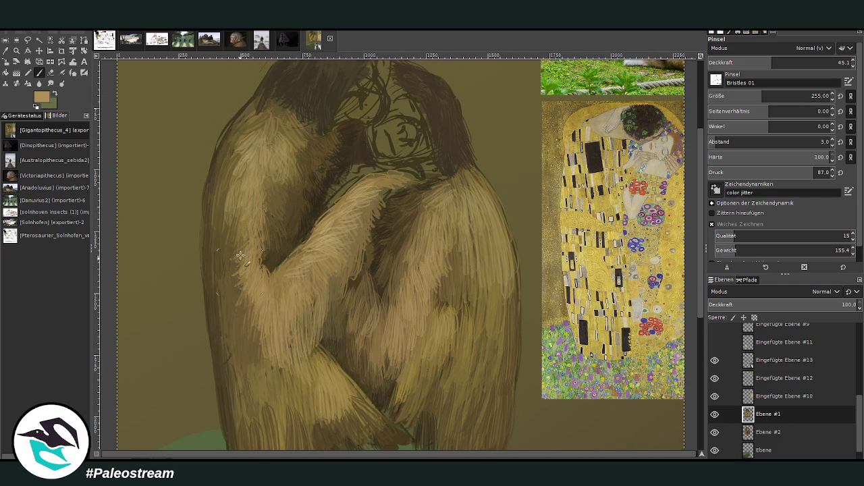
- Enable Smooth Stroke and add faint light fur along the arm at about 30 opacity
click(711, 224)
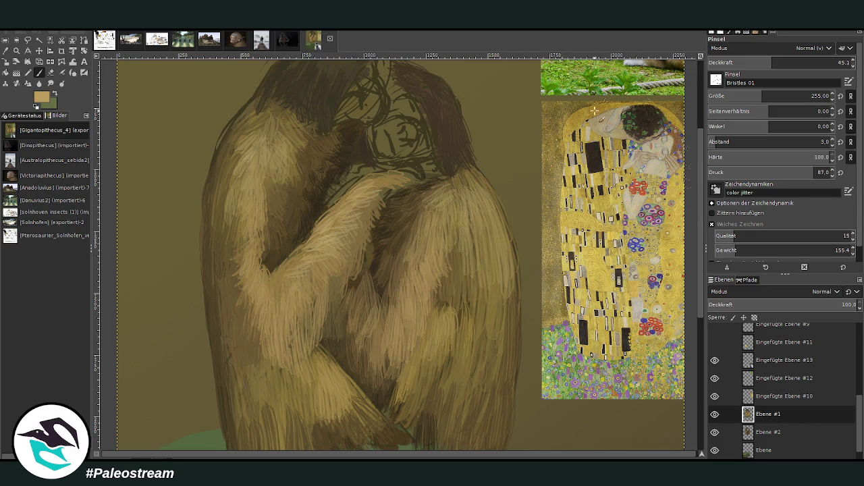
mouse_move(383, 185)
mouse_down()
mouse_move(291, 282)
mouse_move(315, 291)
mouse_move(331, 242)
mouse_move(319, 270)
mouse_move(367, 238)
mouse_up()
click(751, 62)
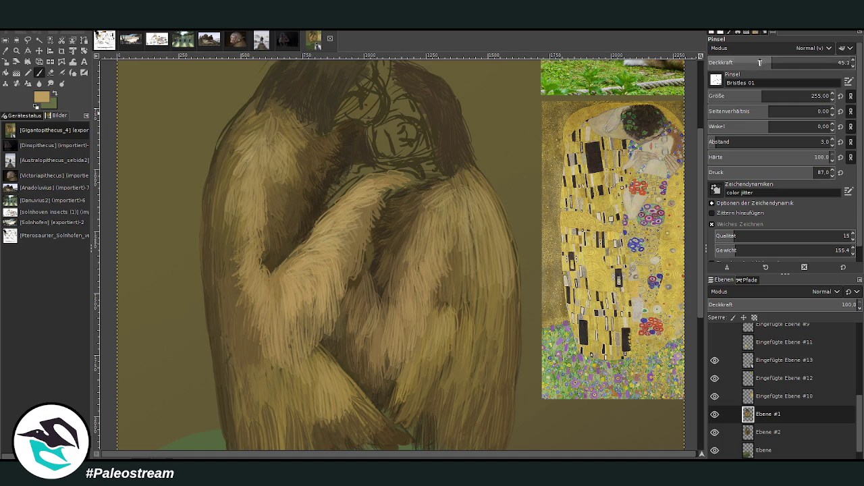
mouse_move(331, 302)
mouse_down()
mouse_move(340, 324)
mouse_move(350, 258)
mouse_move(374, 206)
mouse_move(378, 216)
mouse_move(327, 337)
mouse_move(329, 324)
mouse_move(346, 341)
mouse_move(261, 372)
mouse_move(254, 367)
mouse_up()
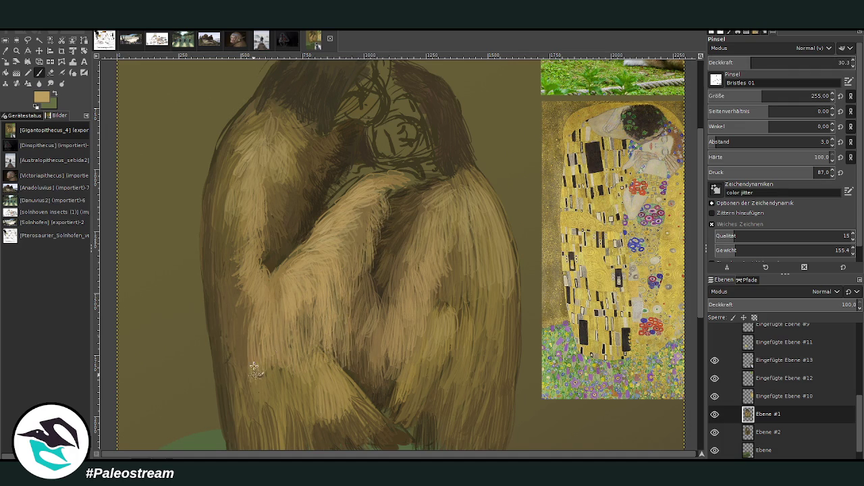
- Add dark brown bristles in the inner arm shadow at about 54 opacity
ctrl+click(645, 228)
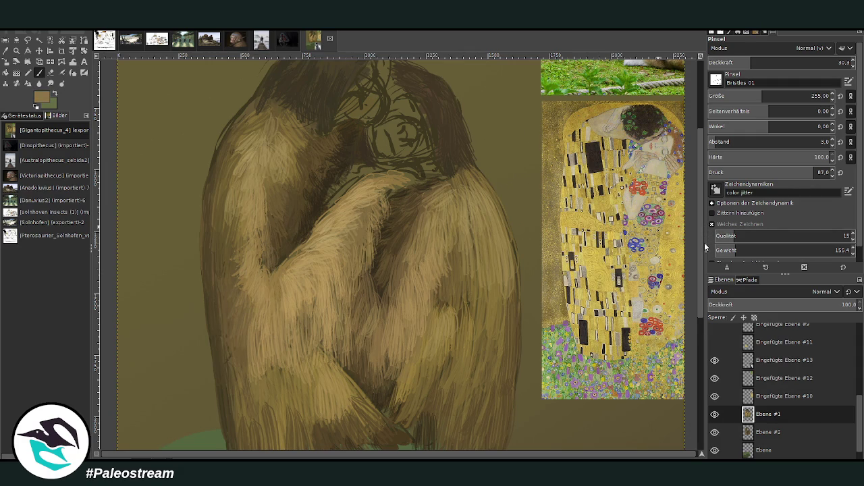
click(784, 62)
drag(280, 228, 287, 228)
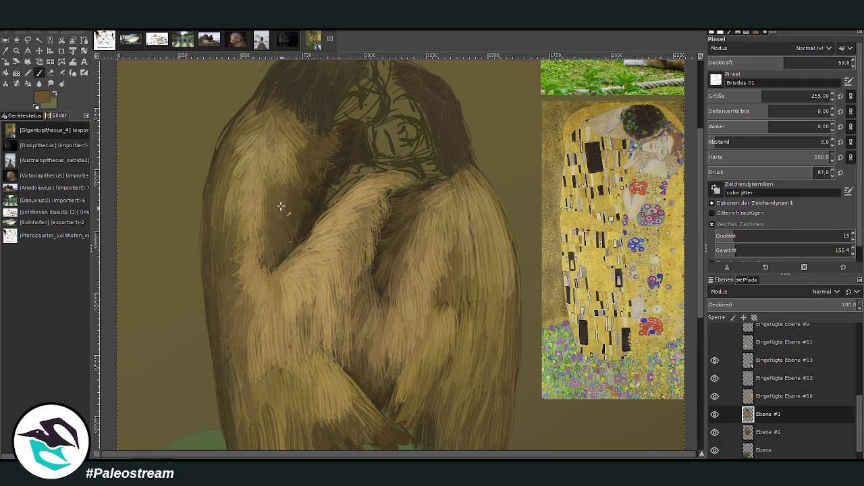
- Paint light tan hair up the arm and a faint stroke along the left arm edge at 34 opacity
ctrl+click(595, 189)
mouse_move(262, 263)
mouse_down()
mouse_move(276, 198)
mouse_move(264, 199)
mouse_move(270, 266)
mouse_move(264, 196)
mouse_move(235, 253)
mouse_move(236, 281)
mouse_move(235, 186)
mouse_move(264, 135)
mouse_up()
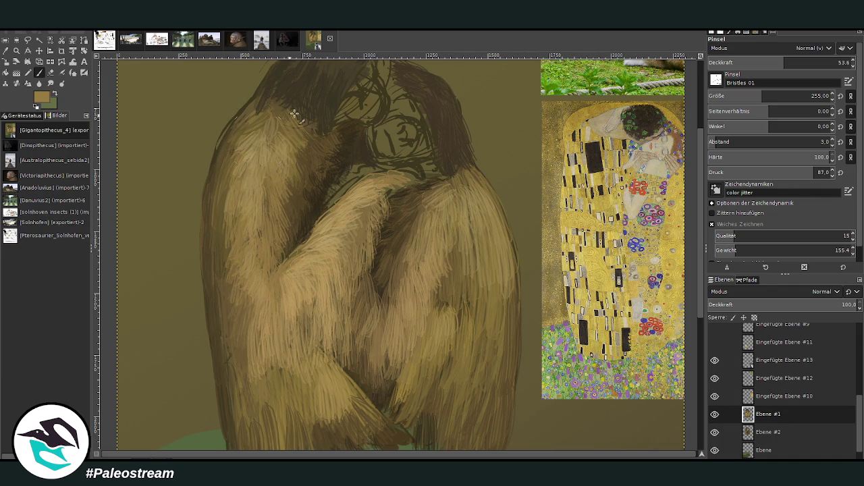
click(758, 62)
mouse_move(235, 295)
mouse_down()
mouse_move(226, 155)
mouse_move(204, 190)
mouse_up()
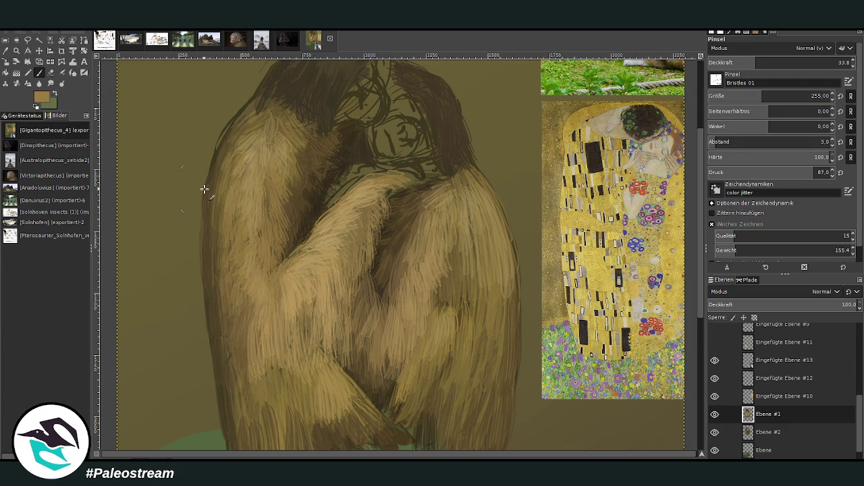
scroll(204, 189, down, 2)
scroll(203, 189, down, 2)
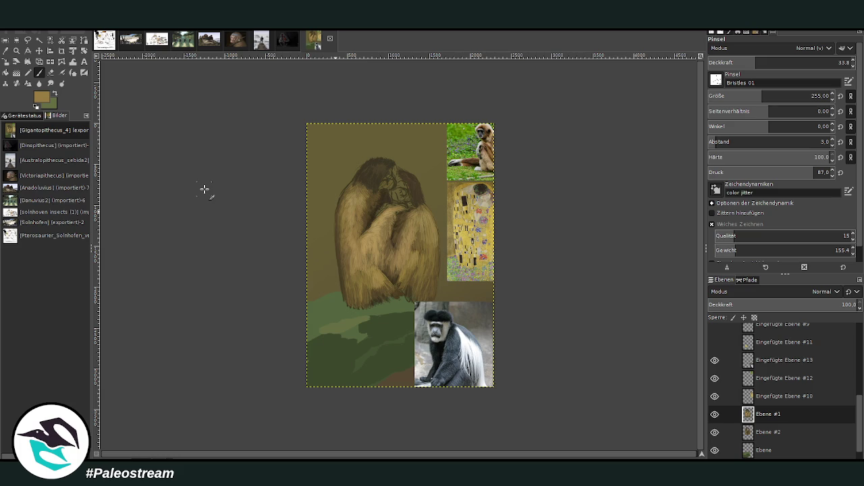
- Pick the Zoom tool to fit both apes, the bush and reference photos in view
click(16, 50)
- Move the gibbon reference photo left and down, closer to the apes, and zoom onto their heads
drag(355, 120, 456, 277)
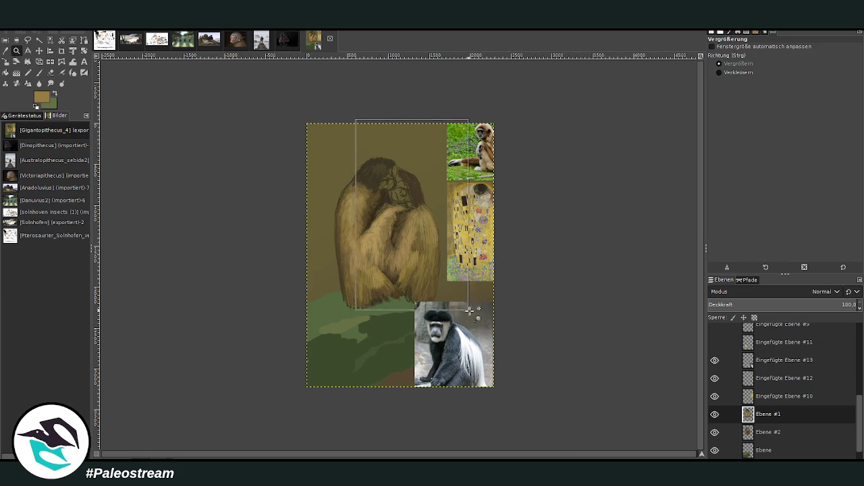
drag(260, 71, 466, 308)
click(39, 51)
drag(607, 155, 538, 181)
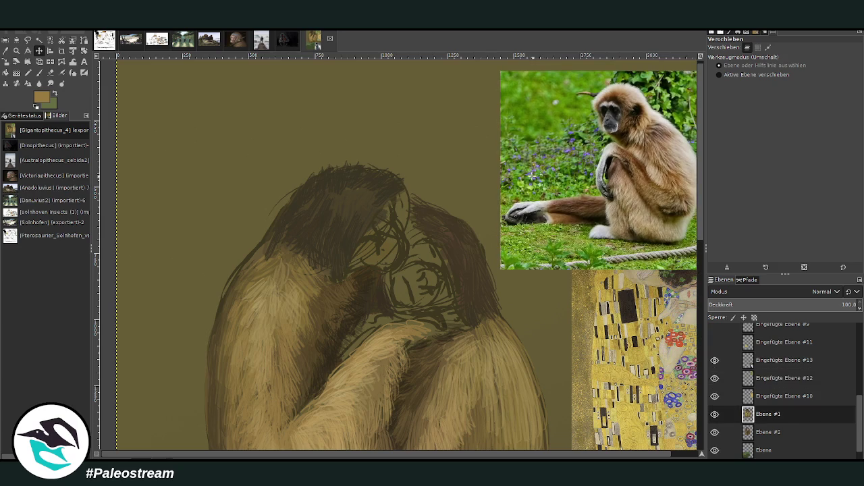
click(17, 51)
drag(261, 111, 529, 439)
- Sample a light tan from the gibbon photo and paint pale face marks with Chalk 03 at size 89
key(o)
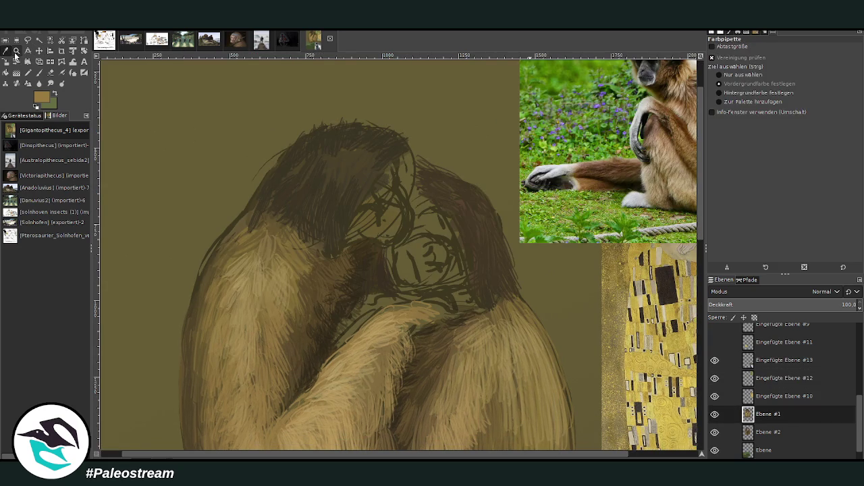
click(419, 252)
drag(678, 240, 686, 237)
key(p)
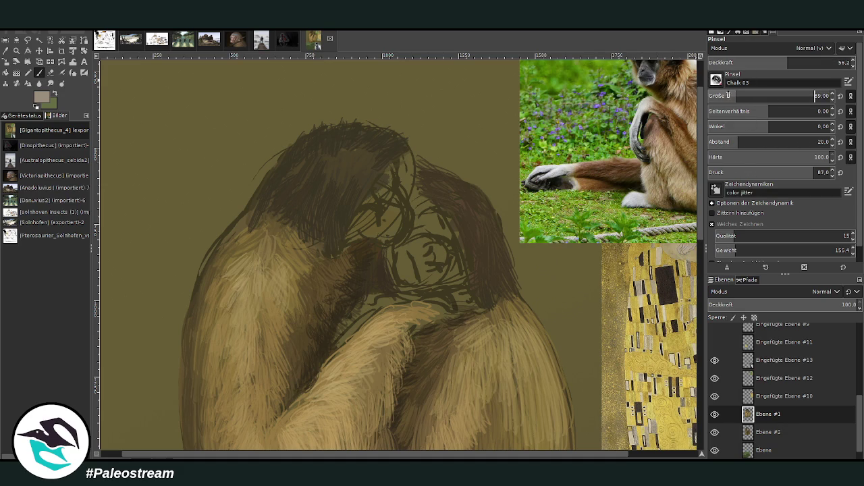
scroll(514, 407, right, 4)
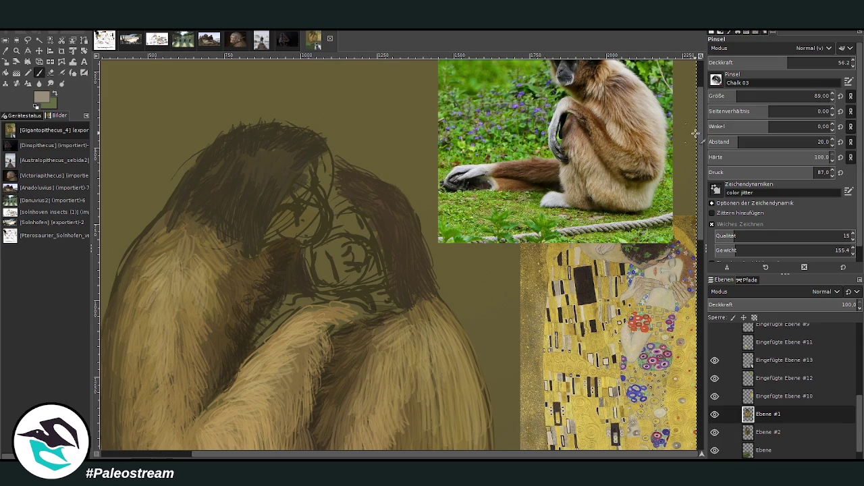
scroll(659, 71, up, 2)
drag(343, 332, 330, 332)
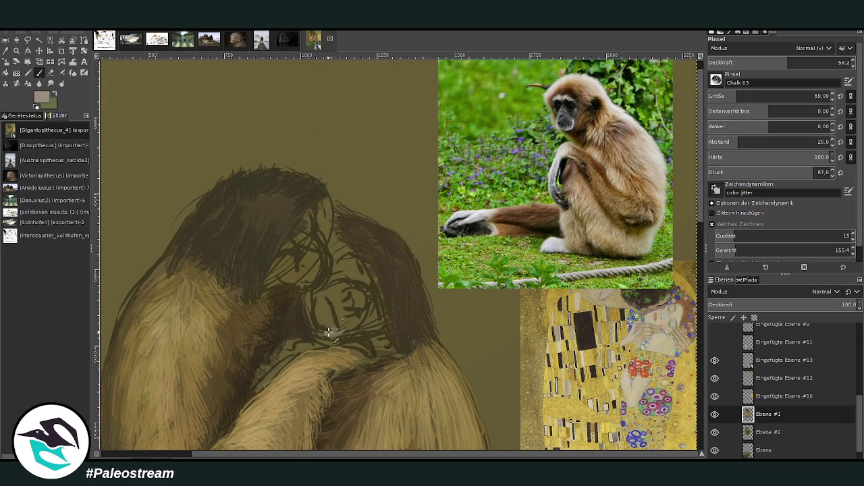
mouse_move(328, 292)
mouse_down()
mouse_move(317, 307)
mouse_move(336, 295)
mouse_move(365, 314)
mouse_move(341, 320)
mouse_move(329, 297)
mouse_up()
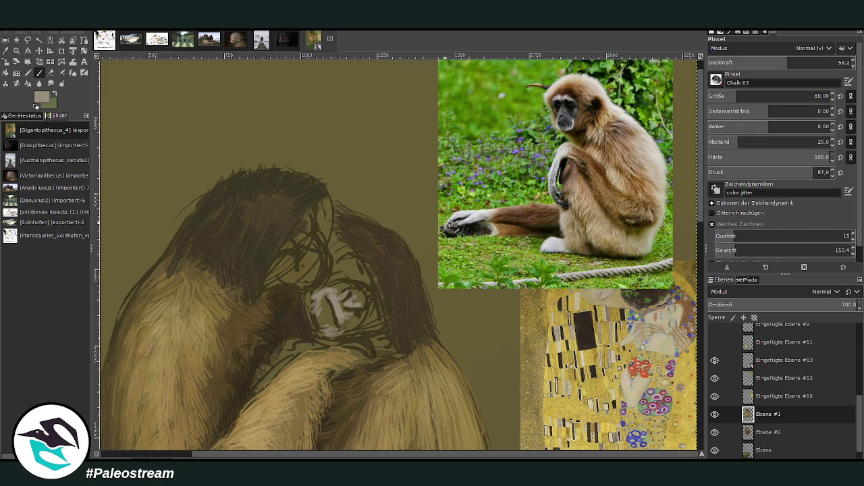
ctrl+click(667, 233)
- Paint grey over the white face marks, with dark olive strokes around the face centre
mouse_move(341, 317)
mouse_down()
mouse_move(338, 287)
mouse_move(348, 316)
mouse_move(365, 282)
mouse_up()
ctrl+click(683, 240)
mouse_move(380, 320)
mouse_down()
mouse_move(356, 315)
mouse_move(362, 324)
mouse_move(328, 328)
mouse_move(321, 301)
mouse_move(341, 284)
mouse_move(337, 272)
mouse_up()
ctrl+click(684, 241)
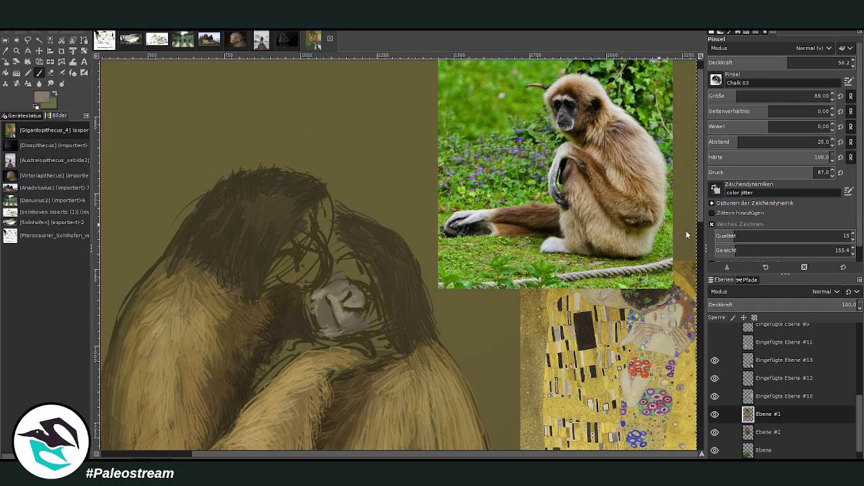
mouse_move(370, 246)
mouse_down()
mouse_move(345, 280)
mouse_move(337, 277)
mouse_move(341, 267)
mouse_move(356, 303)
mouse_move(338, 287)
mouse_move(346, 267)
mouse_move(343, 280)
mouse_move(323, 273)
mouse_move(308, 255)
mouse_move(318, 248)
mouse_move(330, 270)
mouse_move(313, 239)
mouse_move(302, 240)
mouse_up()
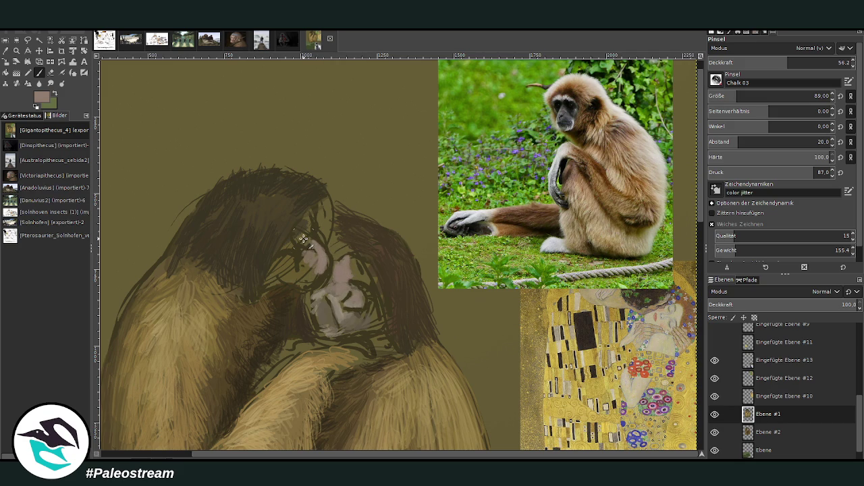
- At opacity 73.5 and brush size 65, extend pinkish-grey over eye and cheek, then shadow the chin
drag(788, 64, 803, 63)
drag(742, 98, 717, 97)
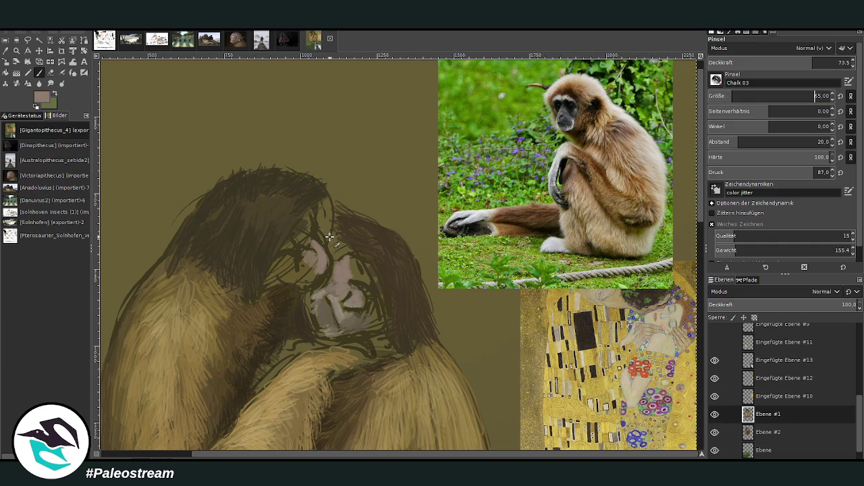
mouse_move(312, 262)
mouse_down()
mouse_move(326, 274)
mouse_move(299, 280)
mouse_move(277, 271)
mouse_move(282, 265)
mouse_up()
ctrl+click(680, 258)
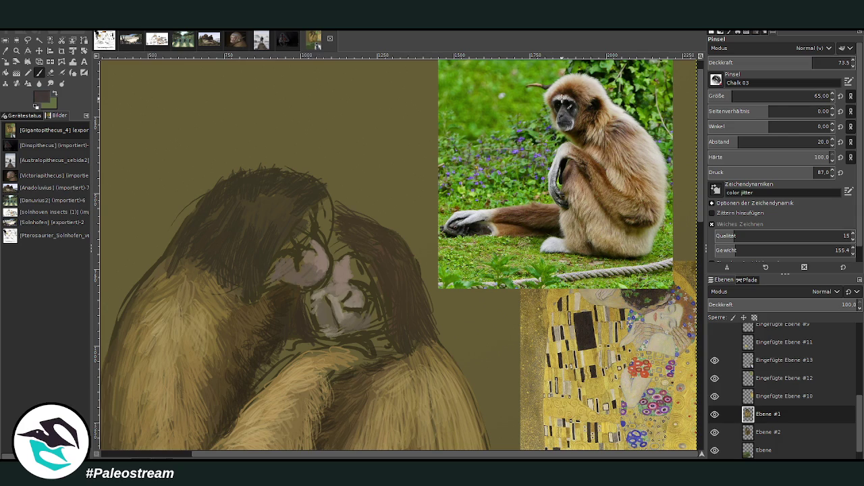
mouse_move(372, 330)
mouse_down()
mouse_move(380, 338)
mouse_move(371, 340)
mouse_up()
- Shade the right face in dark brown and darken the face edge in near-black at about 61 opacity
mouse_move(333, 251)
mouse_down()
mouse_move(350, 258)
mouse_move(341, 241)
mouse_move(375, 271)
mouse_up()
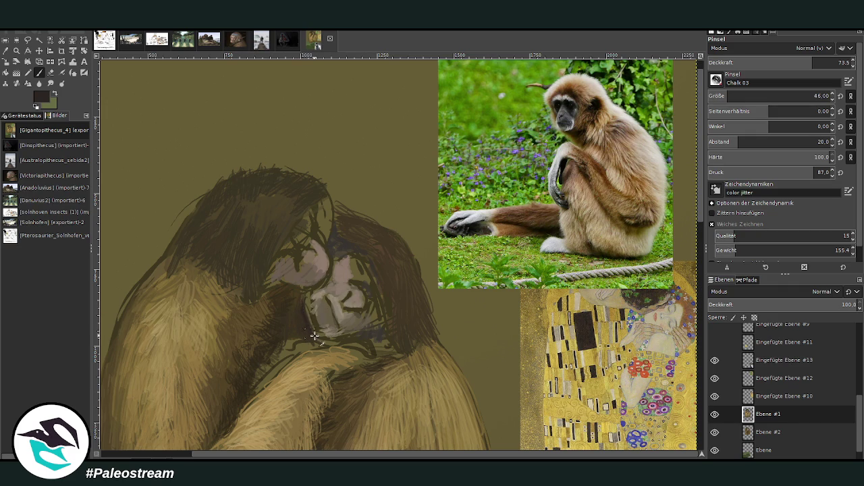
ctrl+click(673, 264)
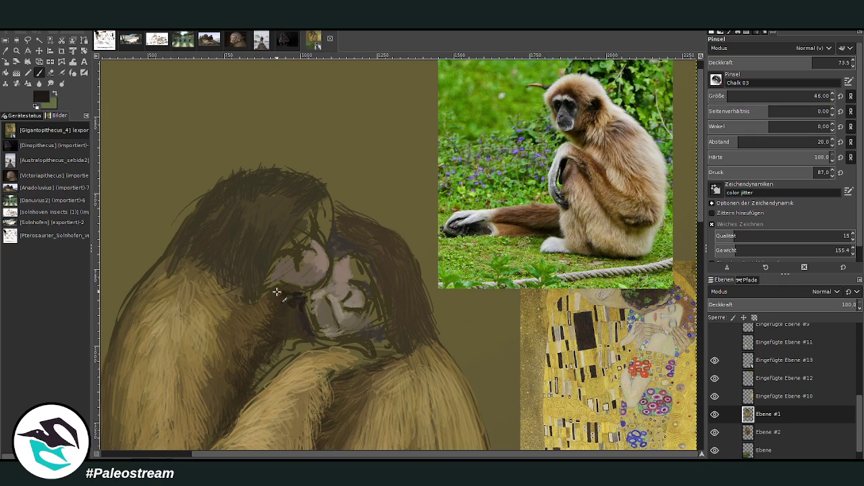
drag(810, 62, 780, 62)
drag(252, 272, 251, 293)
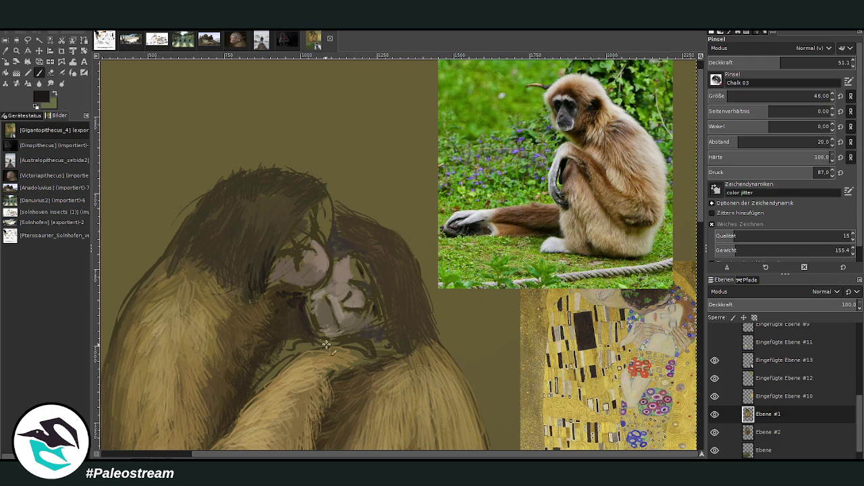
- At 70.3 opacity, shade the face's right side dark brown and repaint the eye and cheek lighter grey
ctrl+click(683, 265)
click(807, 62)
mouse_move(351, 277)
mouse_down()
mouse_move(373, 288)
mouse_move(365, 301)
mouse_move(379, 323)
mouse_move(380, 312)
mouse_move(343, 318)
mouse_move(344, 330)
mouse_move(358, 334)
mouse_up()
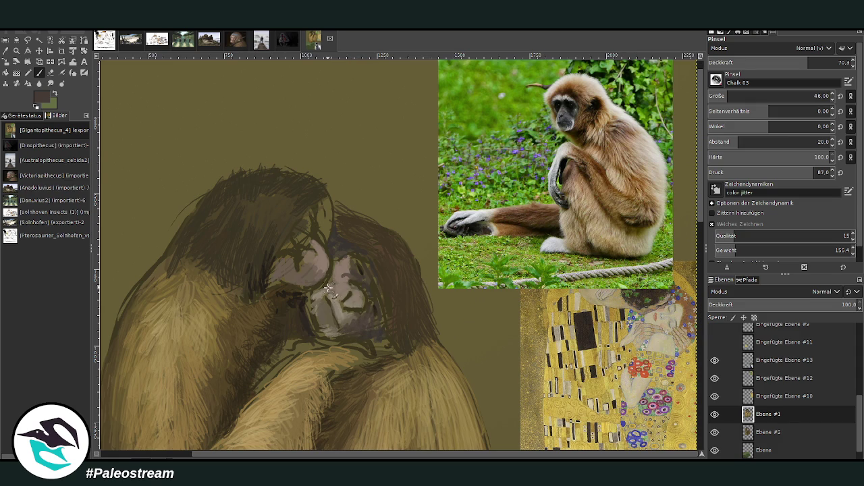
mouse_move(344, 282)
mouse_down()
mouse_move(352, 291)
mouse_move(338, 284)
mouse_move(336, 267)
mouse_up()
ctrl+click(616, 200)
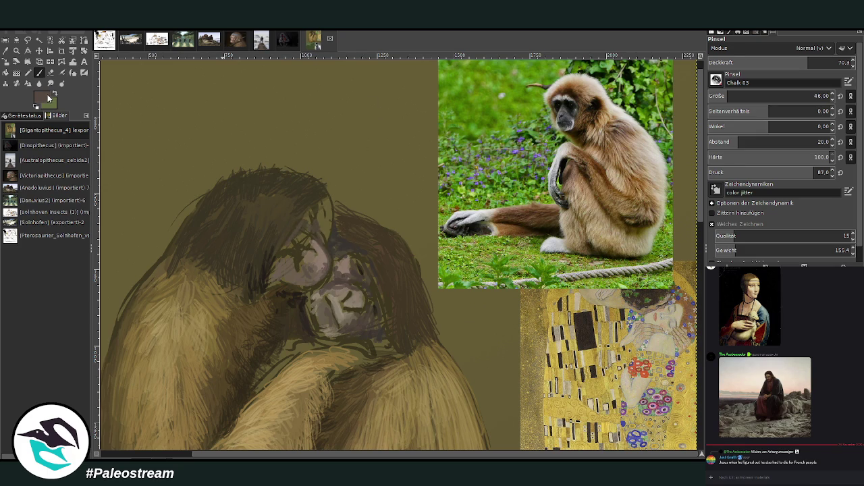
- Paint light beige highlights on the right side of the lower face and on both apes' faces
ctrl+click(679, 244)
drag(380, 304, 373, 292)
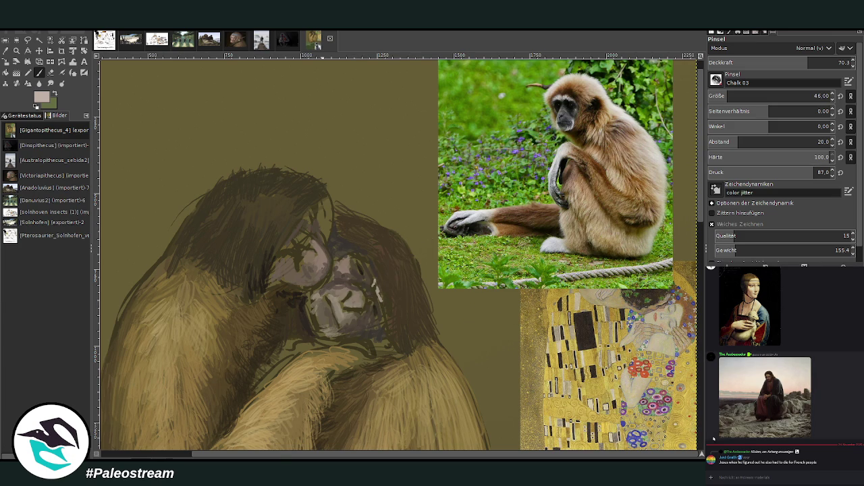
key(alt+Tab)
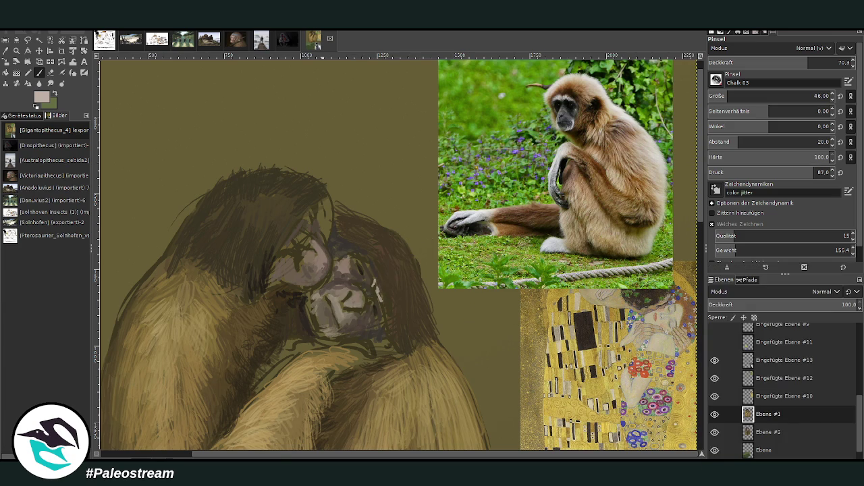
drag(302, 255, 309, 265)
- Brush light grey highlights over both faces and enlarge the highlight on the left ape's cheek
mouse_move(351, 298)
mouse_down()
mouse_move(357, 301)
mouse_move(334, 288)
mouse_move(346, 323)
mouse_move(352, 315)
mouse_move(341, 300)
mouse_move(363, 308)
mouse_move(322, 277)
mouse_move(349, 271)
mouse_up()
mouse_move(308, 264)
mouse_down()
mouse_move(320, 259)
mouse_move(309, 243)
mouse_up()
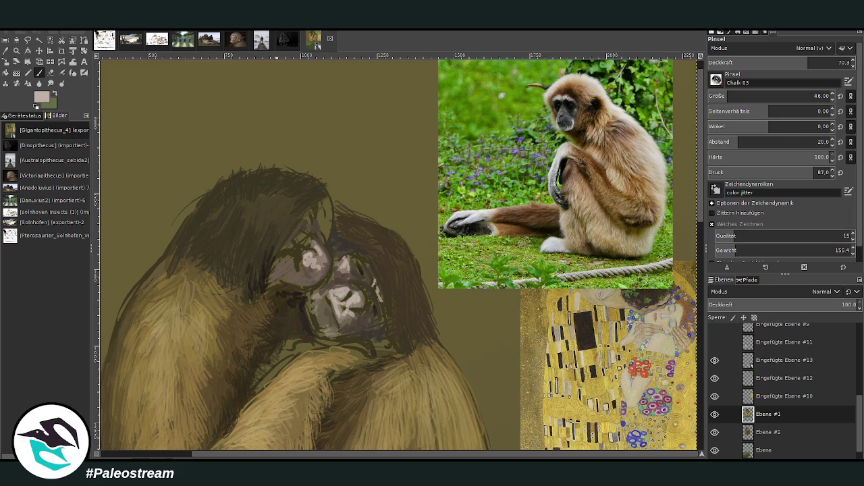
drag(317, 254, 326, 270)
- In greyer beige, highlight the right ape's chin, forehead and eye, the left cheek, and the raised hand
ctrl+click(679, 228)
drag(365, 337, 386, 337)
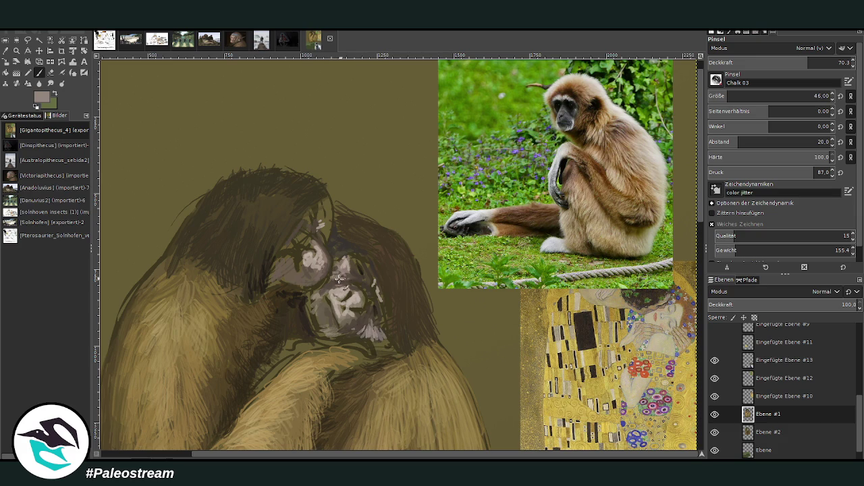
drag(334, 267, 348, 248)
drag(364, 310, 377, 324)
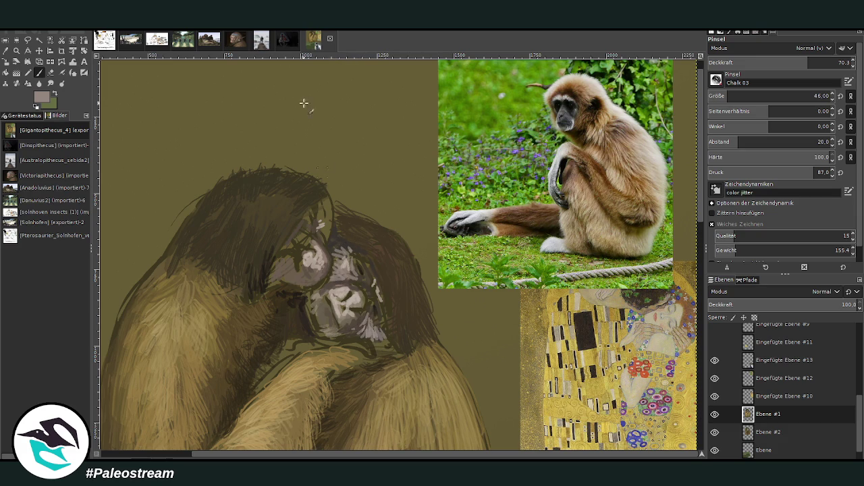
mouse_move(273, 271)
mouse_down()
mouse_move(287, 297)
mouse_move(286, 274)
mouse_move(274, 290)
mouse_up()
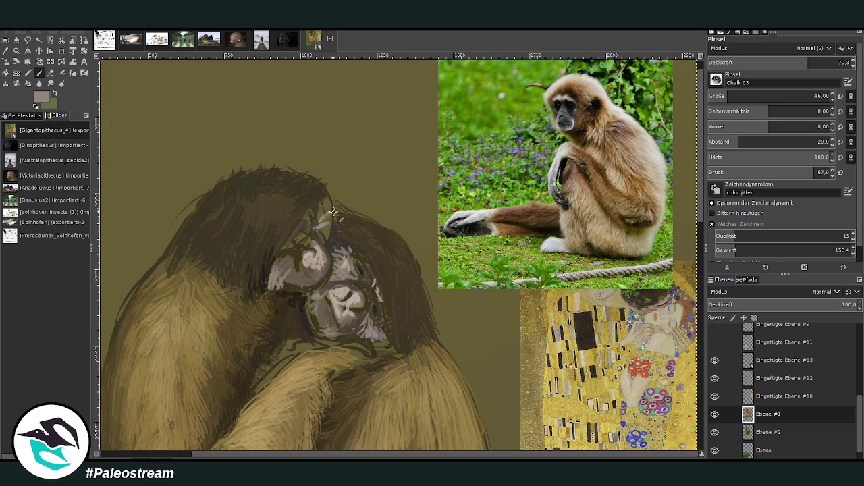
drag(329, 201, 314, 224)
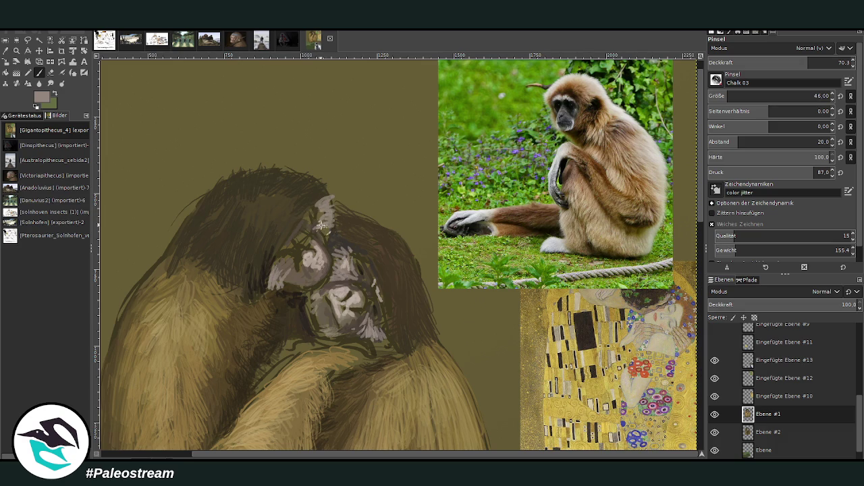
- Erase along the upper ape's head top to leave ragged hair strands, then zoom out onto the painting
click(51, 72)
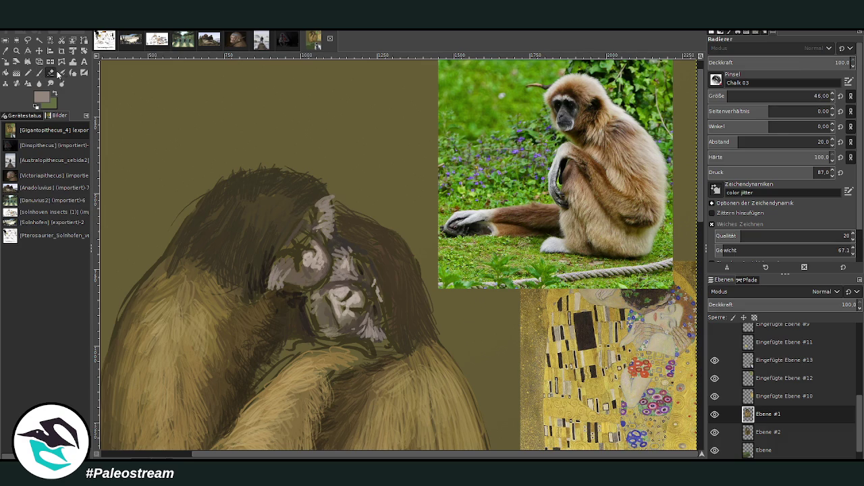
mouse_move(274, 151)
mouse_down()
mouse_move(244, 183)
mouse_move(200, 200)
mouse_up()
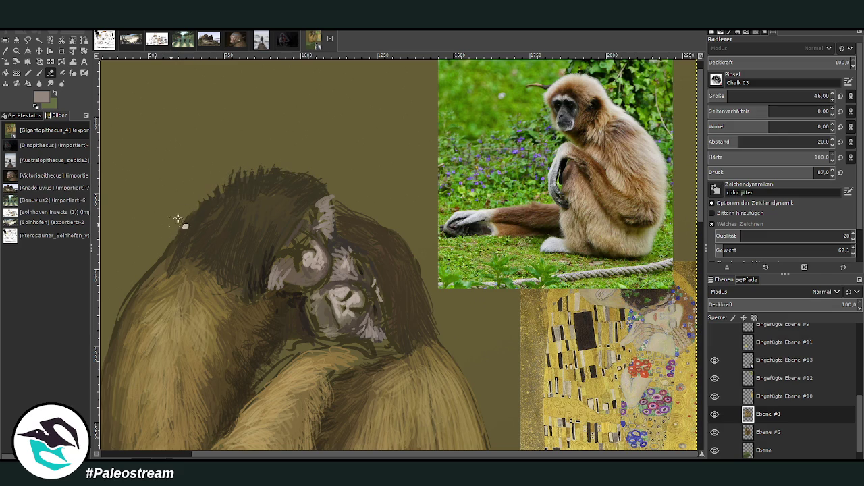
scroll(118, 318, down, 2)
scroll(111, 334, down, 2)
scroll(107, 353, down, 2)
click(17, 51)
drag(299, 123, 493, 386)
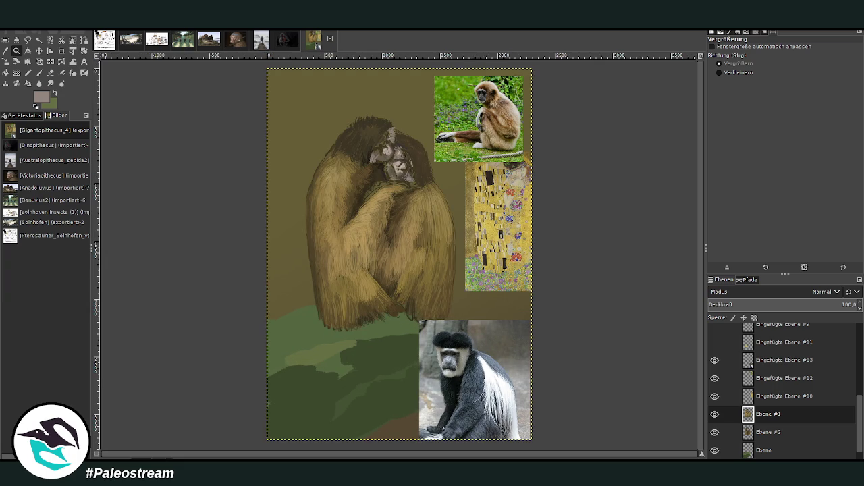
- Move the colobus photo to the canvas's right edge below the Klimt picture, then zoom in on the apes
click(39, 51)
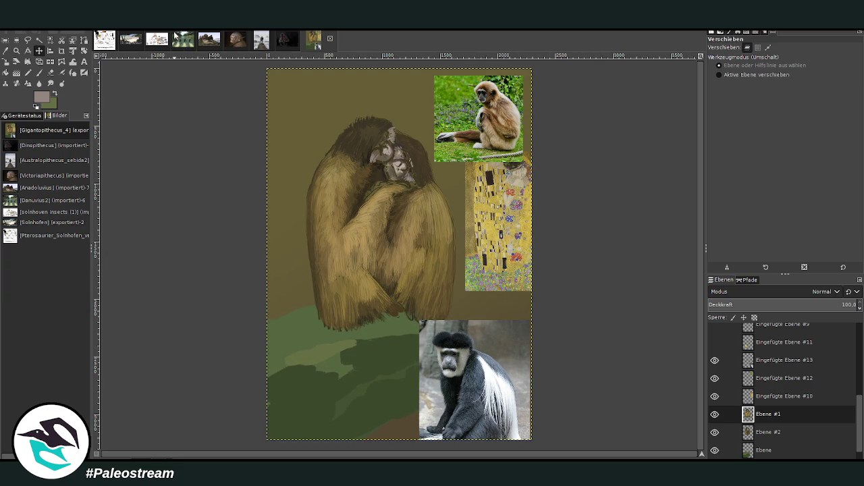
drag(453, 352, 530, 316)
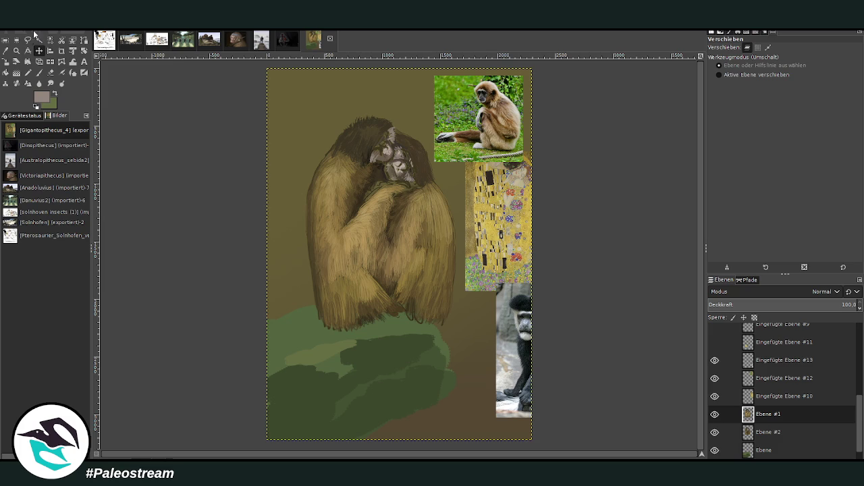
key(z)
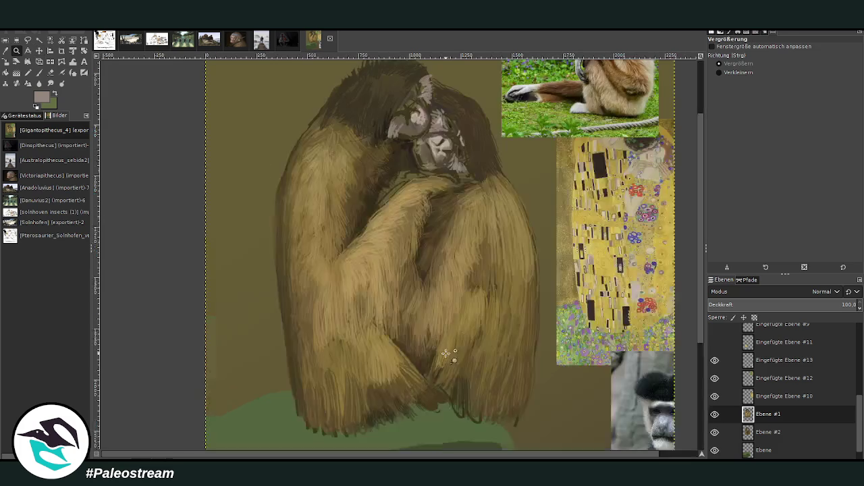
click(378, 325)
click(328, 121)
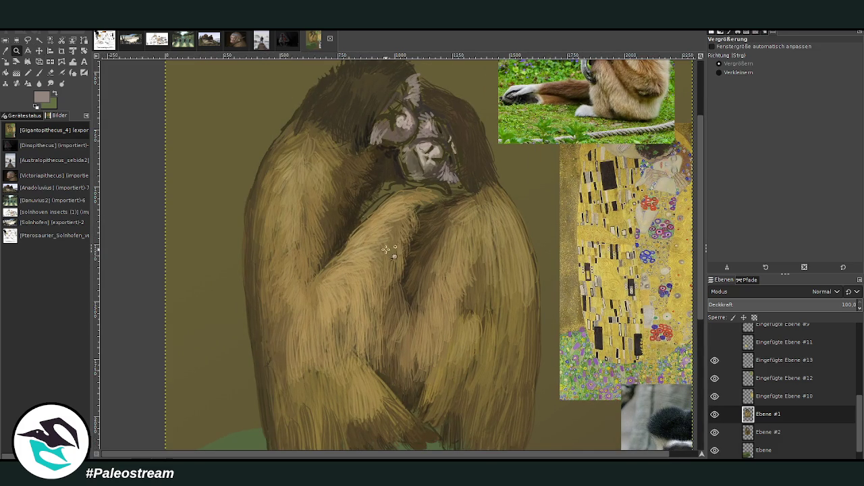
drag(405, 457, 446, 420)
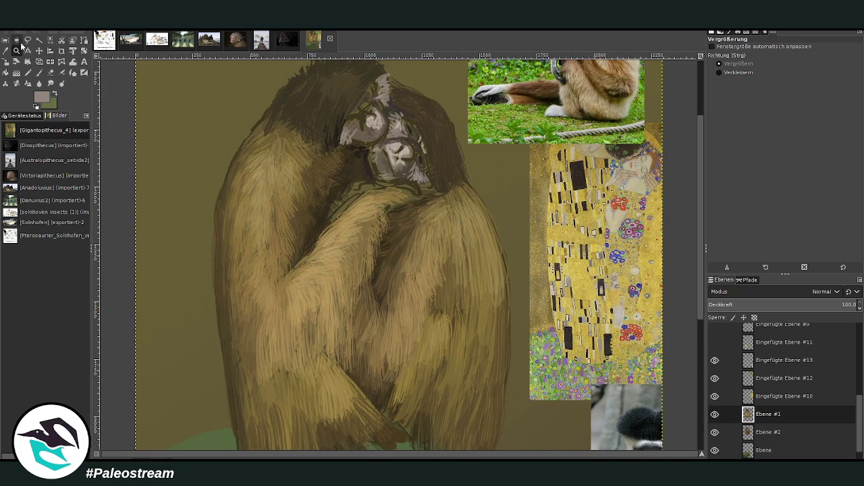
key(o)
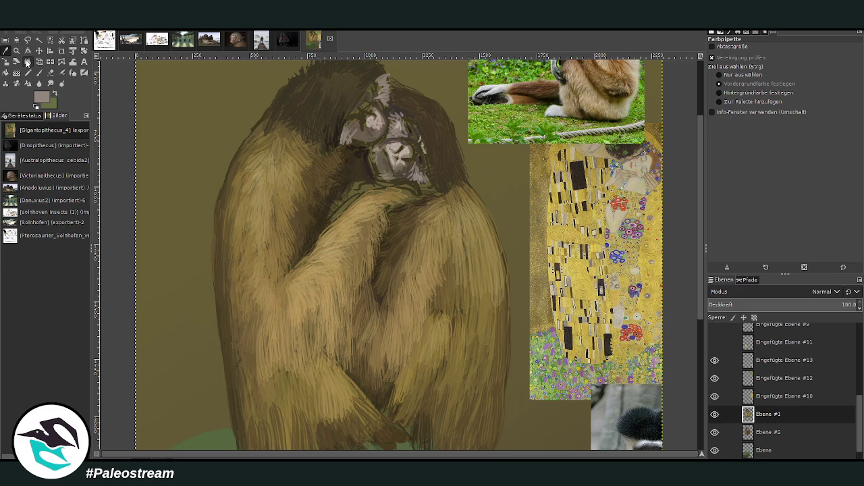
- Sample a lighter tan from the painting and brush it across the ape's chin
click(402, 166)
click(39, 73)
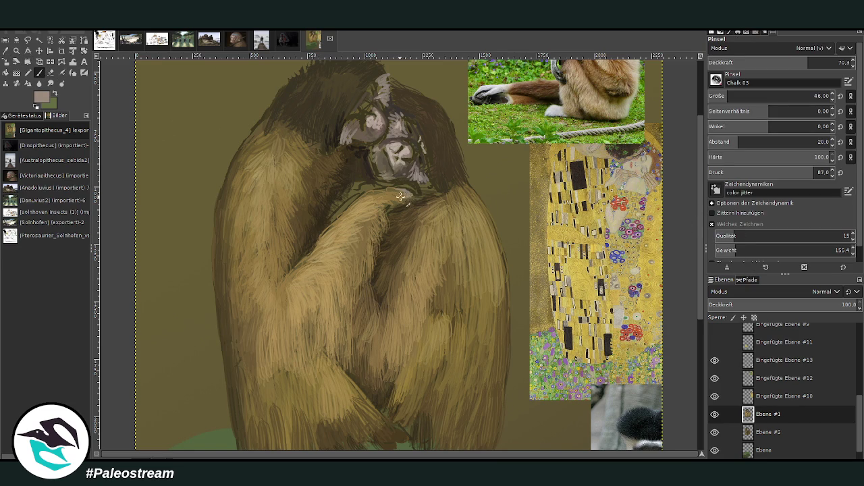
mouse_move(401, 193)
mouse_down()
mouse_move(421, 195)
mouse_move(361, 185)
mouse_move(358, 193)
mouse_up()
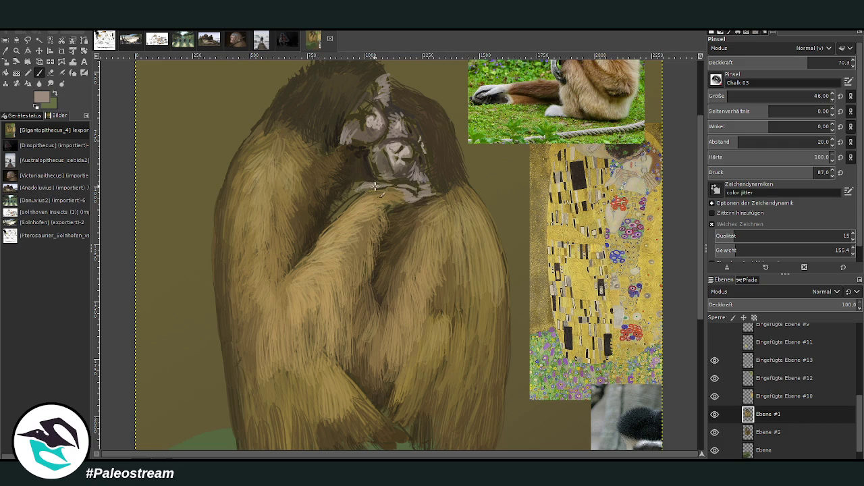
- Paint a dark reddish-brown over the grey chest patch below the face
ctrl+click(650, 222)
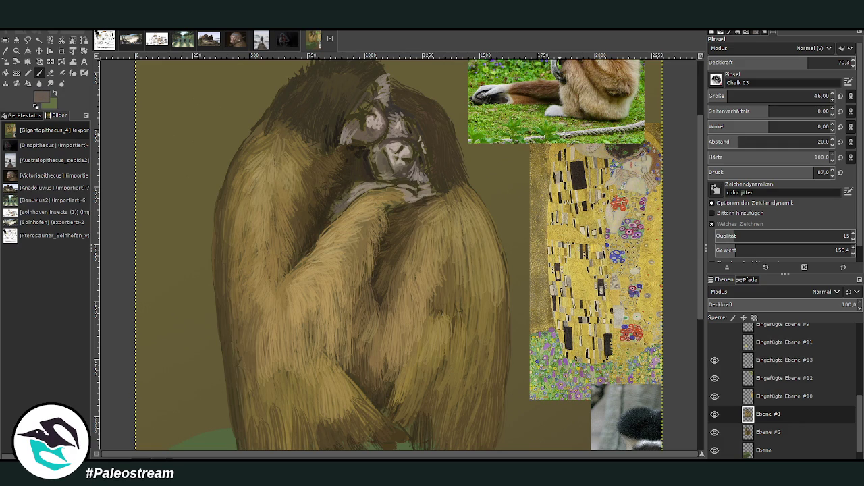
ctrl+click(689, 253)
mouse_move(346, 197)
mouse_down()
mouse_move(358, 183)
mouse_move(337, 214)
mouse_up()
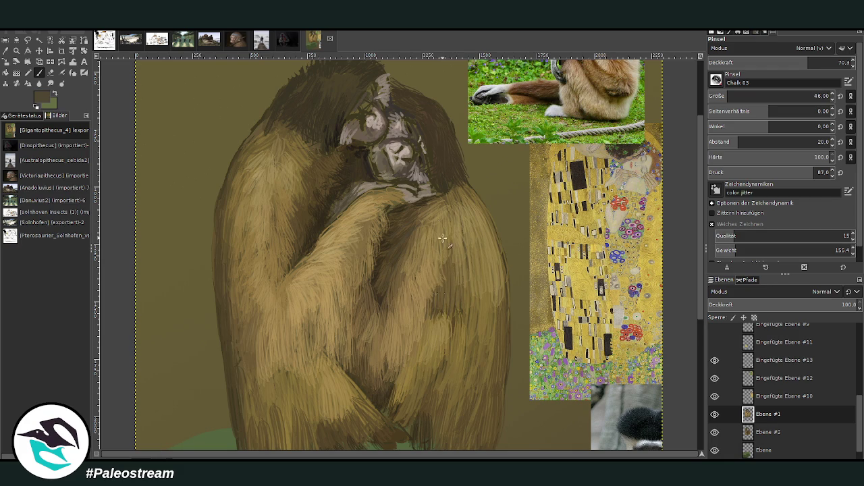
scroll(677, 125, down, 1)
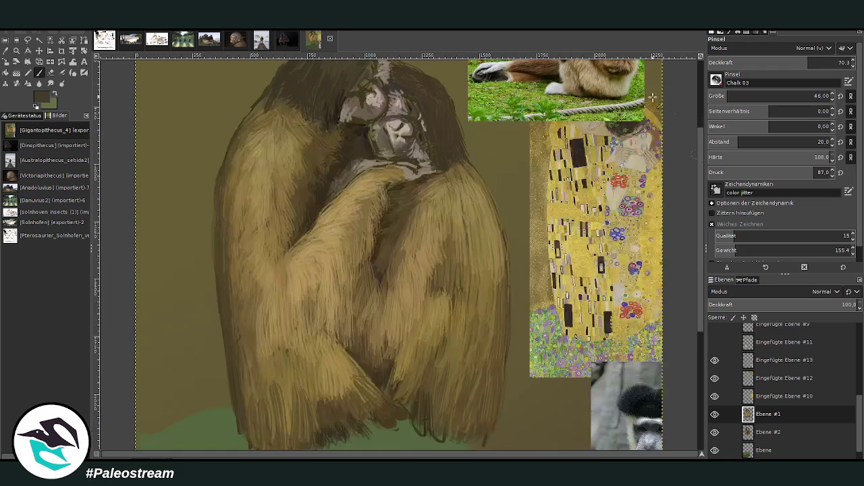
- Paint dark hair strands along the ape's upper arm, lower arm and down the shoulder
drag(260, 254, 247, 291)
mouse_move(278, 357)
mouse_down()
mouse_move(289, 305)
mouse_move(249, 295)
mouse_up()
drag(251, 197, 236, 224)
drag(317, 382, 325, 413)
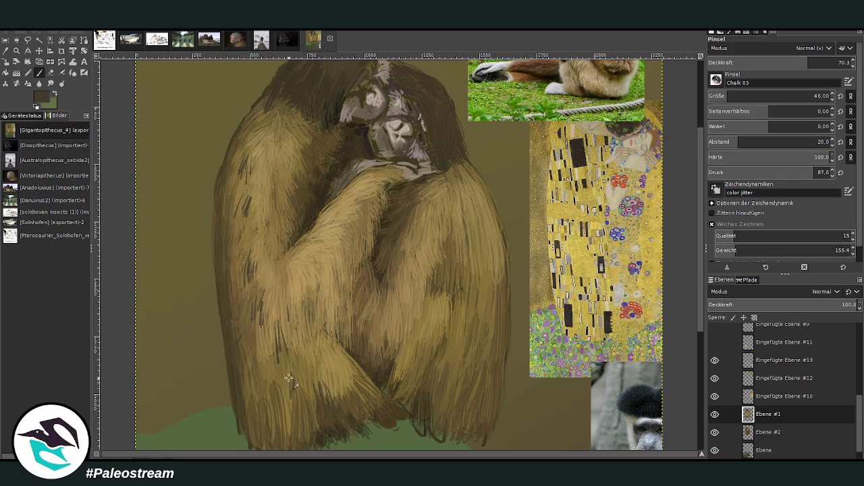
drag(272, 142, 273, 170)
mouse_move(236, 144)
mouse_down()
mouse_move(238, 165)
mouse_move(292, 190)
mouse_up()
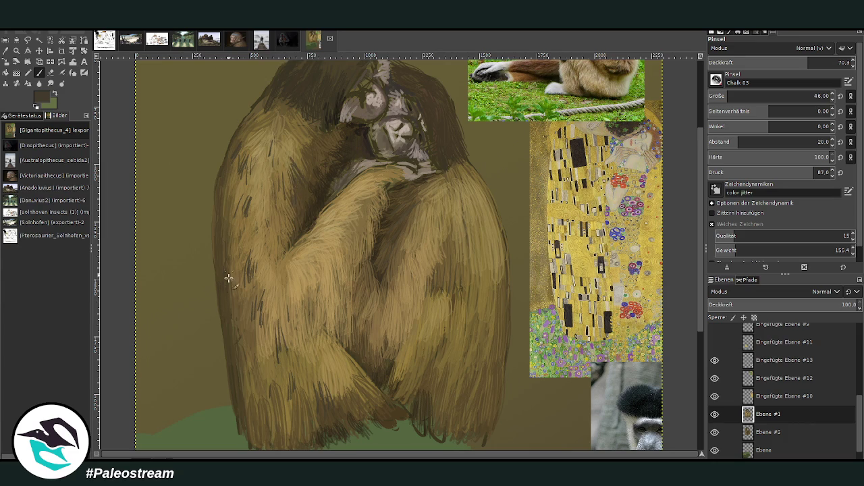
- With a light tan at 41 opacity, add faint highlight hair strands across the fur
ctrl+click(262, 360)
click(766, 62)
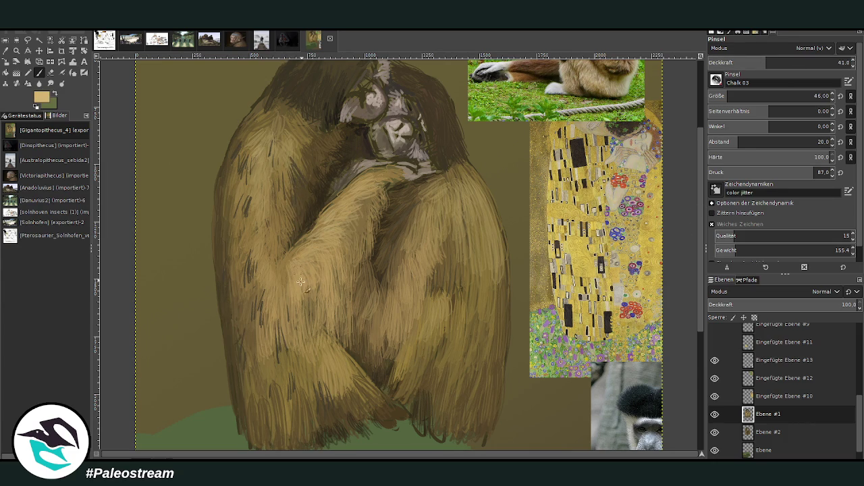
mouse_move(297, 269)
mouse_down()
mouse_move(308, 304)
mouse_move(282, 331)
mouse_move(297, 280)
mouse_move(297, 327)
mouse_up()
drag(292, 297, 290, 341)
mouse_move(268, 261)
mouse_down()
mouse_move(279, 325)
mouse_move(256, 308)
mouse_move(283, 328)
mouse_up()
drag(316, 353, 331, 388)
mouse_move(321, 339)
mouse_down()
mouse_move(334, 380)
mouse_move(340, 372)
mouse_up()
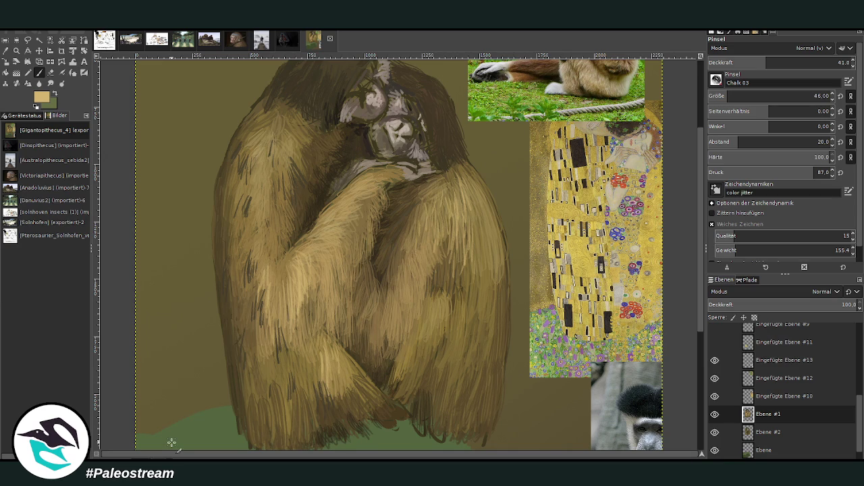
click(17, 51)
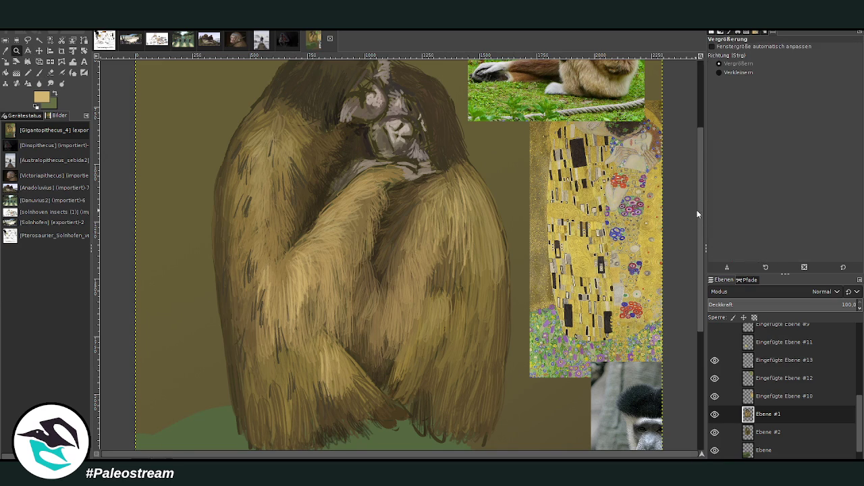
- Zoom to the head, sample dark brown from the face, and darken the brow, nose bridge and eye area
scroll(685, 211, up, 3)
drag(312, 79, 497, 319)
click(5, 51)
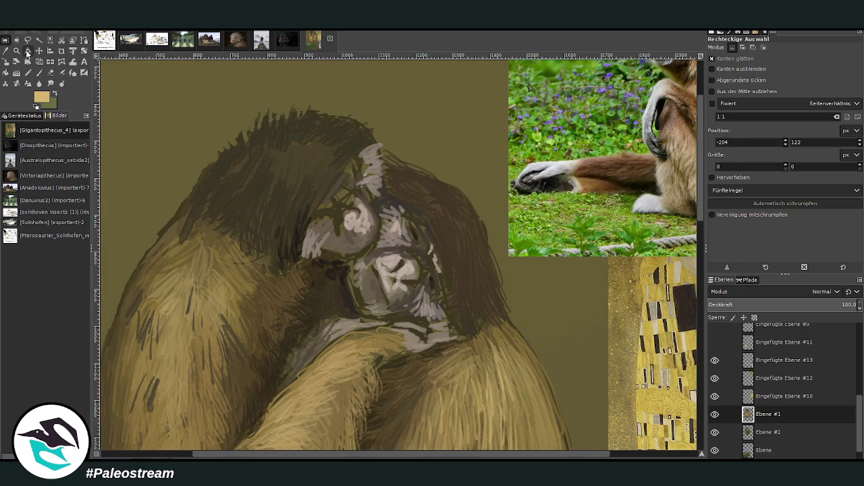
click(28, 52)
click(301, 245)
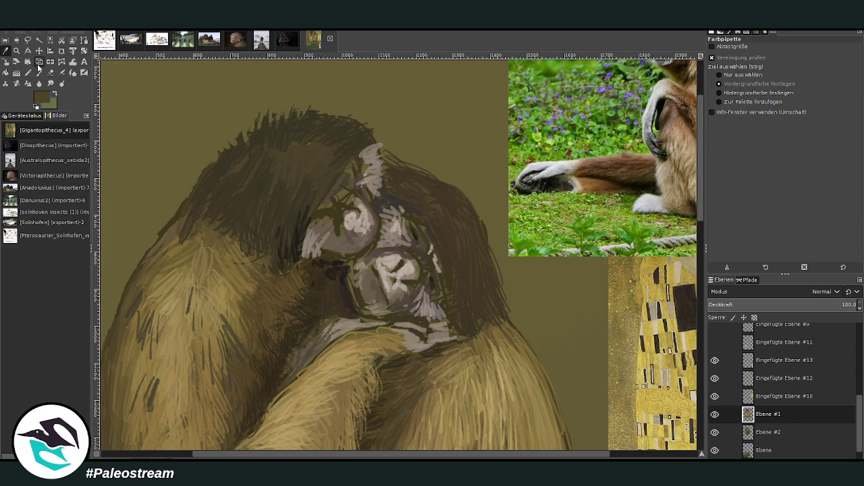
click(298, 250)
click(47, 71)
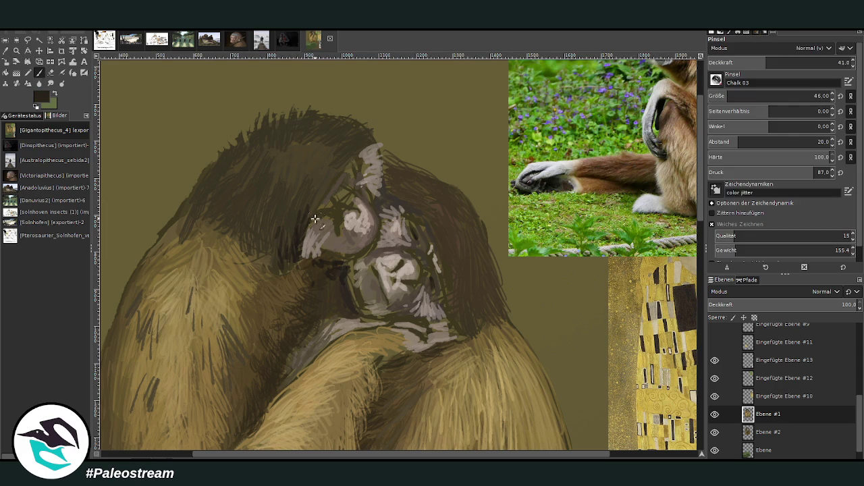
mouse_move(343, 183)
mouse_down()
mouse_move(339, 247)
mouse_move(365, 213)
mouse_move(360, 235)
mouse_move(314, 247)
mouse_up()
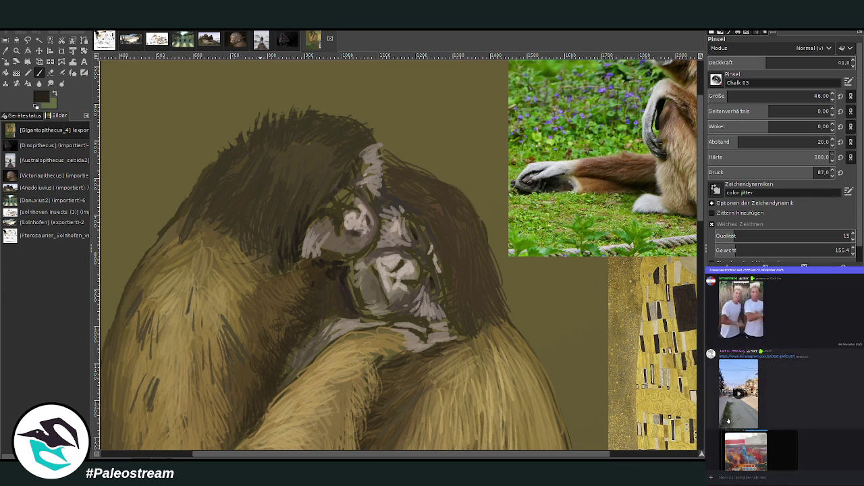
click(738, 424)
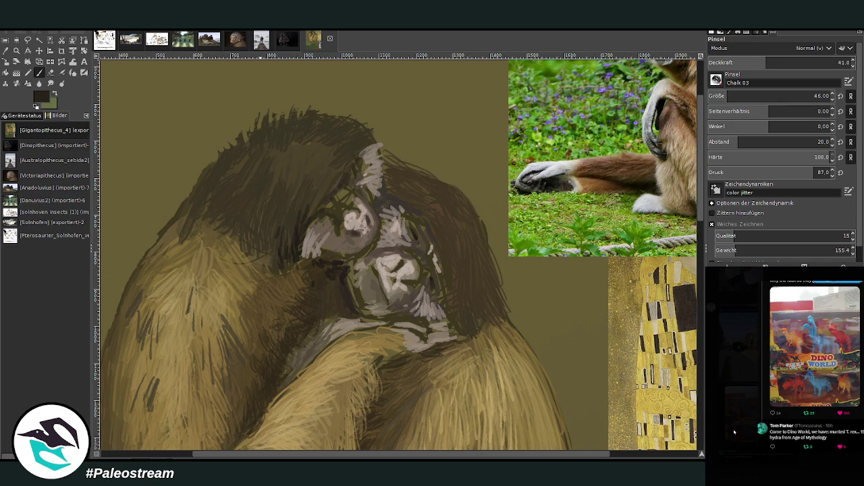
click(730, 430)
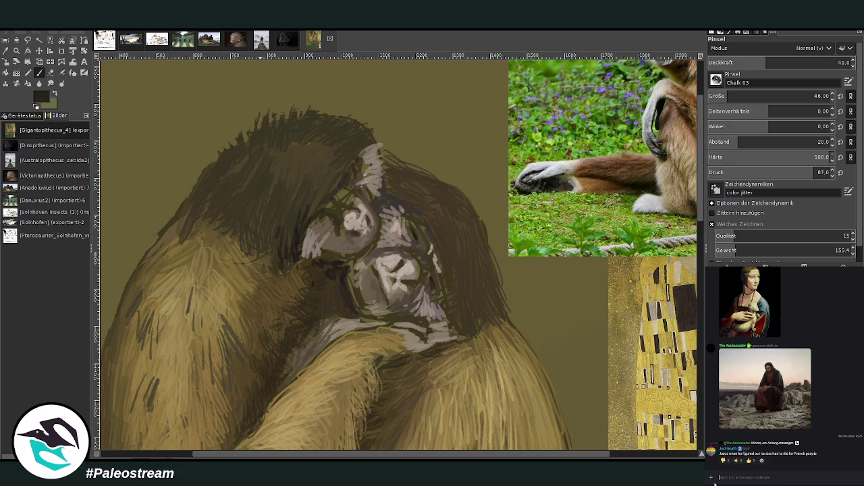
drag(366, 229, 360, 229)
- Sample a light pinkish grey and highlight the nose and muzzle at 60.6 opacity
key(o)
click(382, 235)
click(39, 72)
click(794, 61)
drag(410, 257, 395, 304)
mouse_move(378, 273)
mouse_down()
mouse_move(370, 275)
mouse_move(382, 301)
mouse_up()
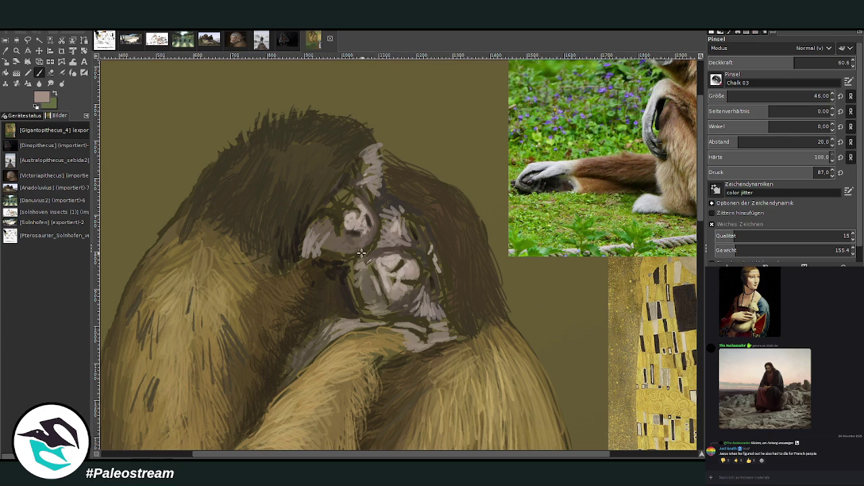
- Repaint the eye area in a darker brownish grey
ctrl+click(689, 230)
mouse_move(359, 235)
mouse_down()
mouse_move(338, 247)
mouse_move(336, 211)
mouse_move(357, 201)
mouse_move(341, 204)
mouse_move(357, 180)
mouse_up()
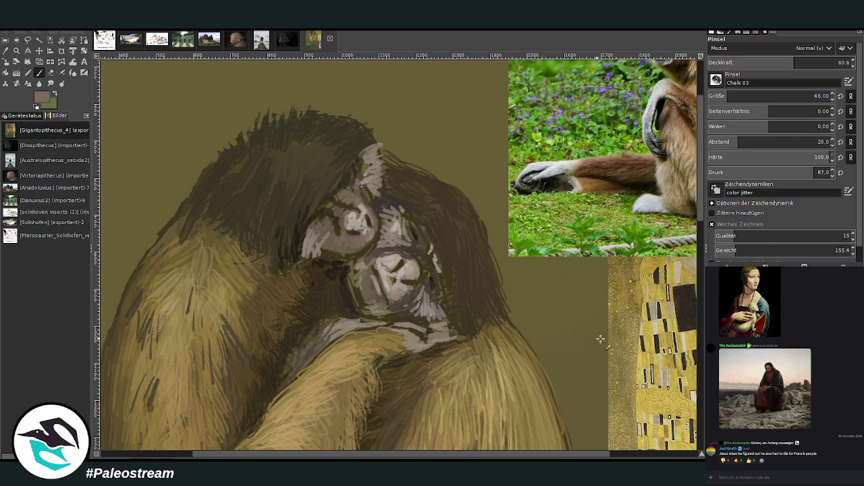
scroll(695, 135, up, 2)
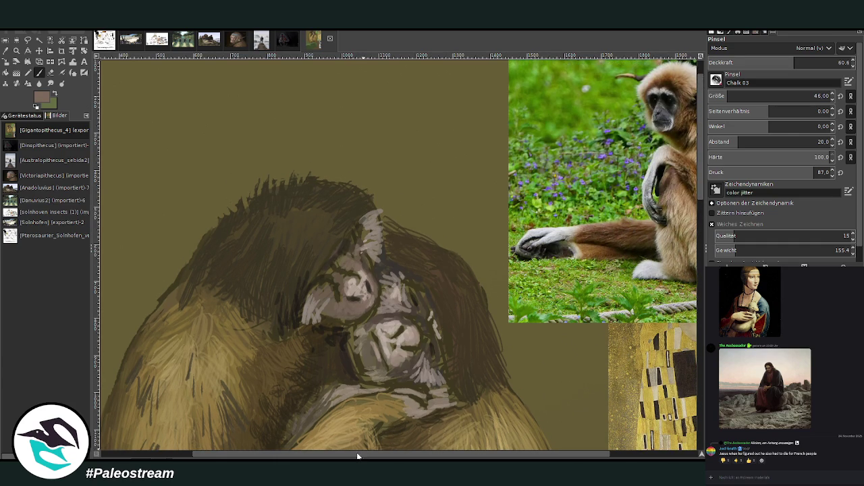
- Sample beige and grey-brown from the gibbon photo and paint the ape's brow and eye at size 46
drag(358, 454, 385, 454)
ctrl+click(686, 235)
mouse_move(328, 279)
mouse_down()
mouse_move(310, 262)
mouse_move(324, 246)
mouse_move(298, 275)
mouse_up()
ctrl+click(688, 243)
mouse_move(303, 310)
mouse_down()
mouse_move(290, 282)
mouse_move(305, 276)
mouse_move(299, 266)
mouse_move(273, 297)
mouse_move(286, 296)
mouse_move(283, 308)
mouse_move(330, 320)
mouse_move(316, 322)
mouse_move(340, 300)
mouse_move(309, 337)
mouse_up()
ctrl+click(687, 253)
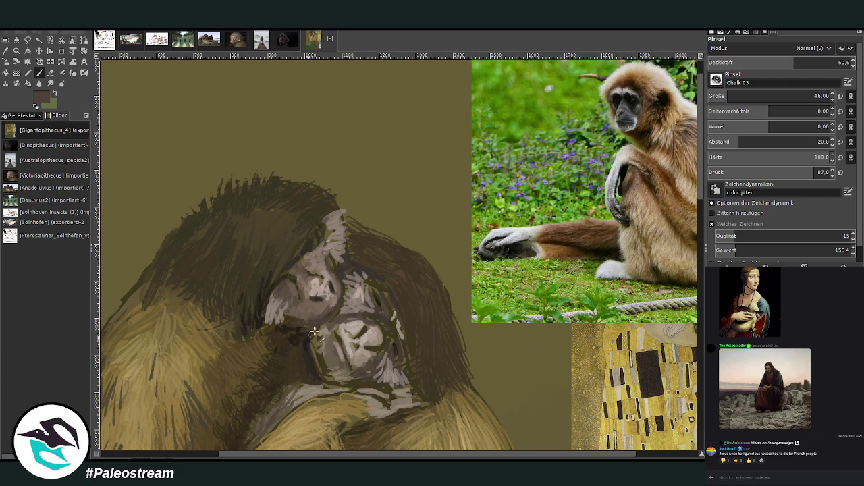
ctrl+click(684, 246)
ctrl+click(677, 255)
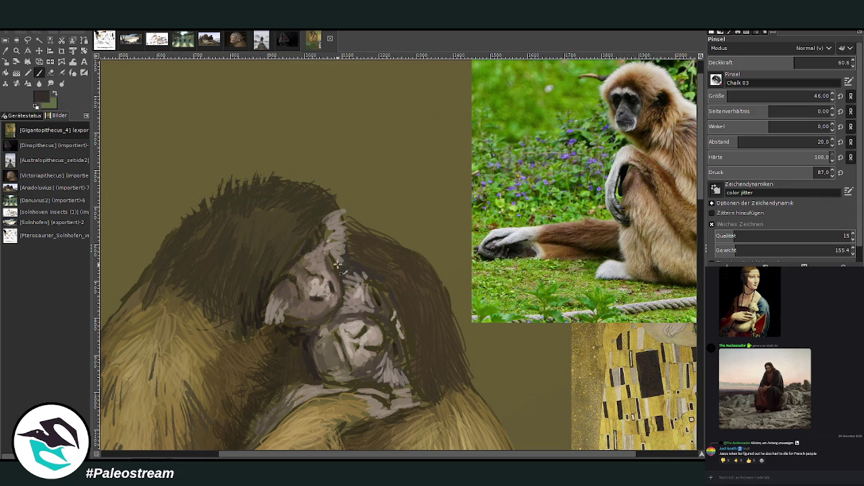
drag(340, 260, 351, 271)
- At brush size 21, add light grey strokes to the brow, chin, eye and left face
click(756, 96)
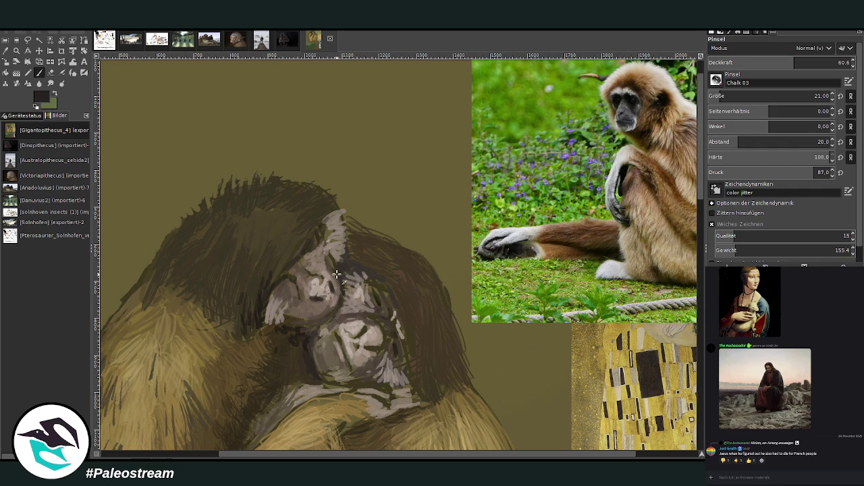
ctrl+click(673, 254)
drag(343, 280, 371, 292)
mouse_move(381, 366)
mouse_down()
mouse_move(345, 390)
mouse_move(297, 400)
mouse_up()
drag(369, 397, 382, 406)
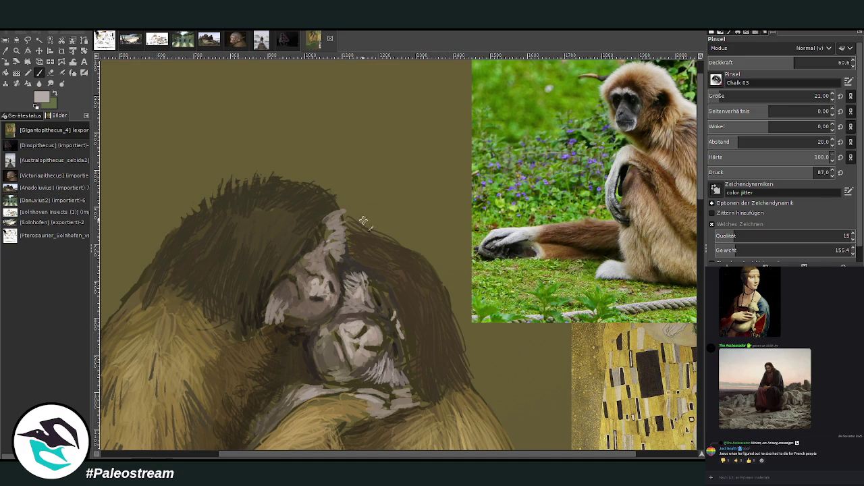
mouse_move(312, 290)
mouse_down()
mouse_move(330, 282)
mouse_move(312, 288)
mouse_move(316, 296)
mouse_move(319, 255)
mouse_move(343, 233)
mouse_move(325, 215)
mouse_move(346, 250)
mouse_move(323, 245)
mouse_up()
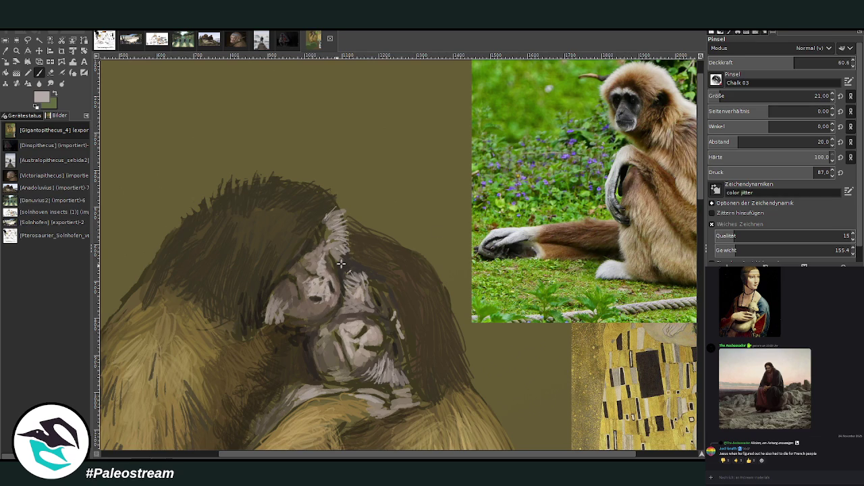
ctrl+click(667, 231)
mouse_move(271, 322)
mouse_down()
mouse_move(267, 311)
mouse_move(282, 328)
mouse_move(294, 306)
mouse_move(278, 294)
mouse_move(261, 338)
mouse_up()
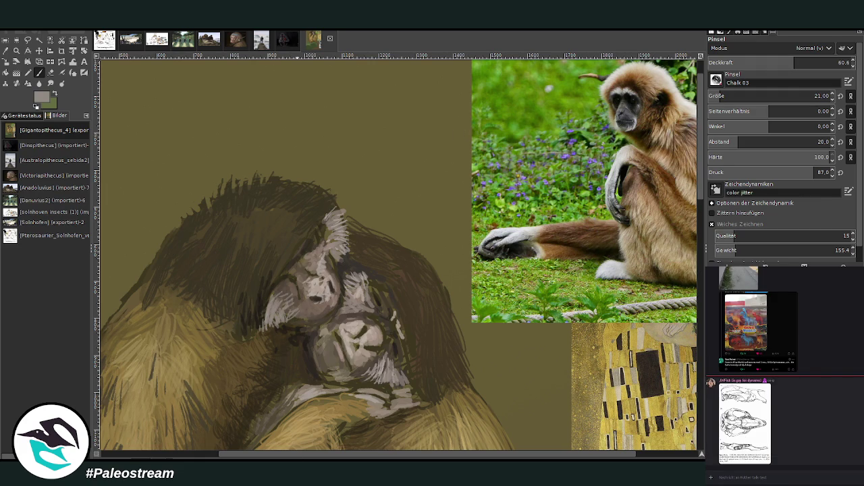
- Check the skull reference, then paint light beige hair over the ape's chin and muzzle
click(730, 434)
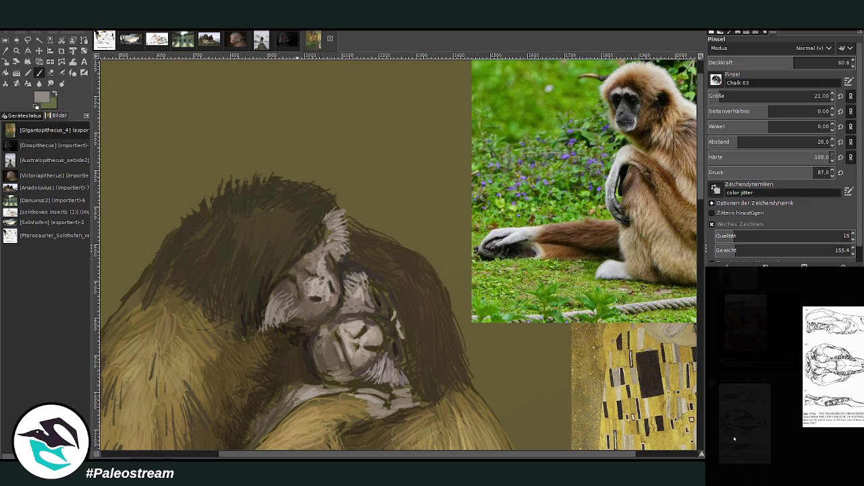
click(734, 438)
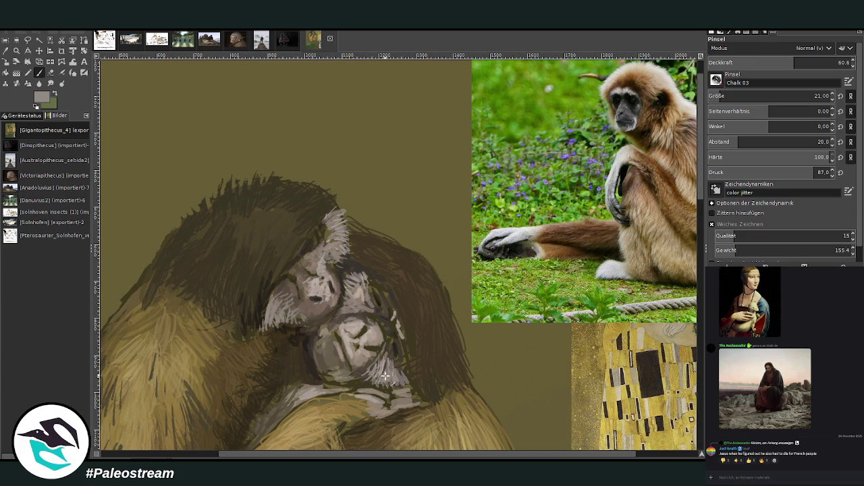
ctrl+click(675, 216)
mouse_move(388, 388)
mouse_down()
mouse_move(399, 378)
mouse_move(412, 397)
mouse_up()
mouse_move(390, 358)
mouse_down()
mouse_move(405, 388)
mouse_move(379, 374)
mouse_move(412, 402)
mouse_up()
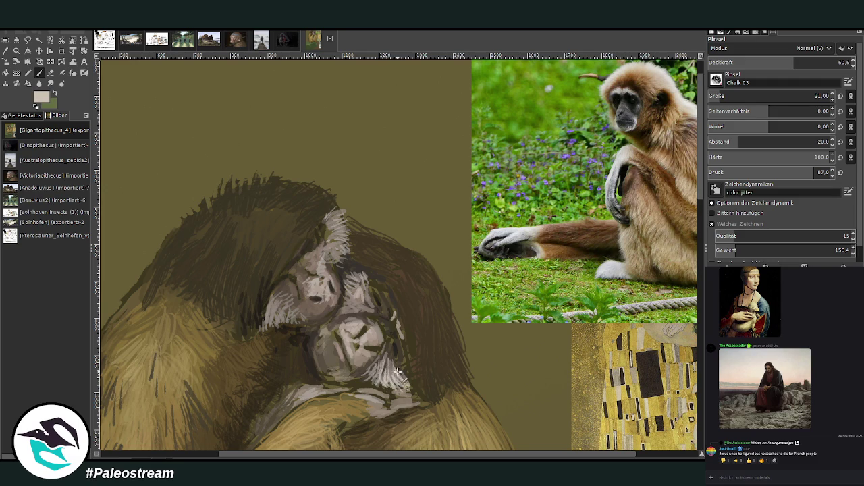
mouse_move(362, 305)
mouse_down()
mouse_move(345, 273)
mouse_move(367, 289)
mouse_move(353, 305)
mouse_up()
scroll(299, 260, down, 1)
scroll(299, 260, down, 3)
scroll(299, 260, down, 1)
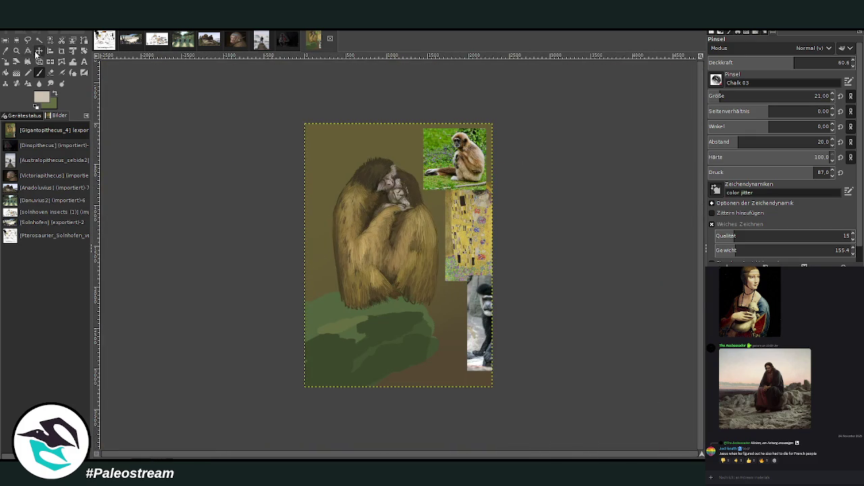
- Zoom into the bush and paint dark green along the fur's bottom edge at size 50
click(15, 53)
drag(306, 194, 455, 381)
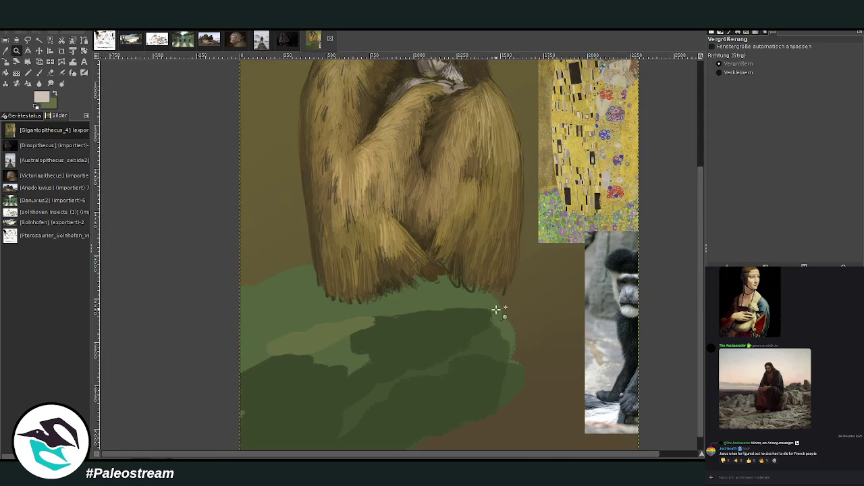
key(o)
click(415, 324)
click(38, 72)
drag(715, 97, 725, 80)
drag(396, 281, 440, 279)
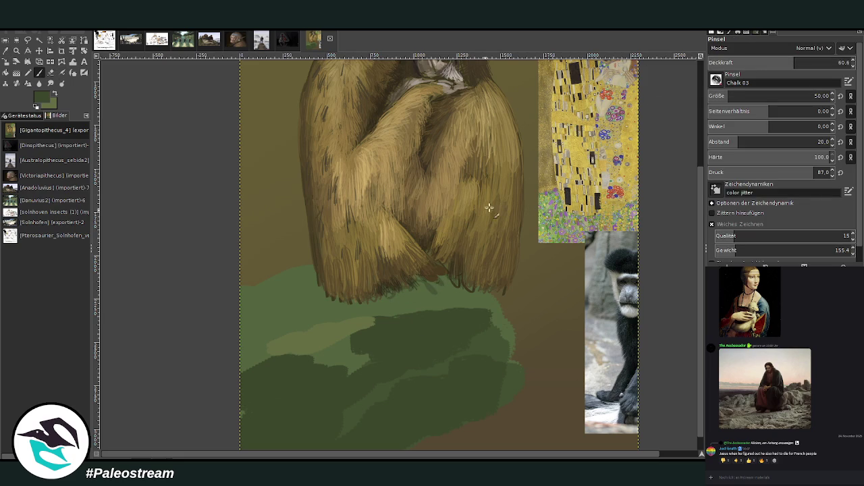
- Add wider green strokes at size 132, opacity 49.5, and shift the Klimt image up-left
drag(736, 94, 746, 95)
drag(790, 62, 777, 62)
drag(432, 280, 495, 284)
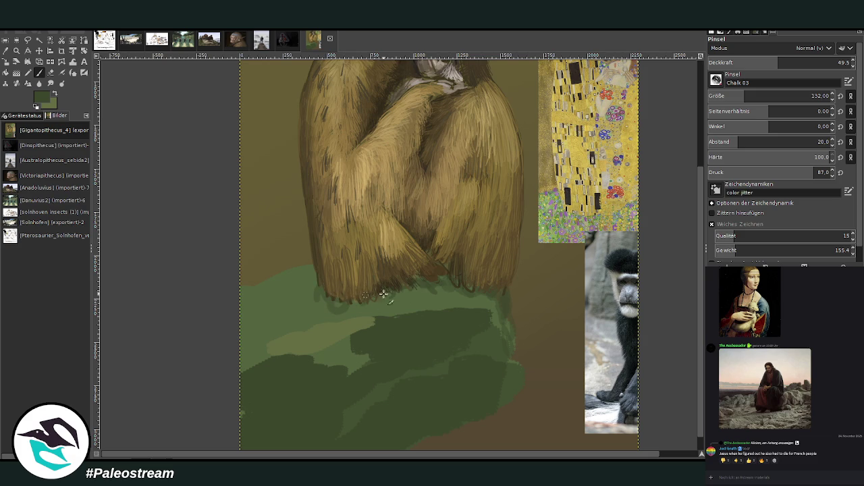
click(39, 51)
drag(610, 195, 556, 157)
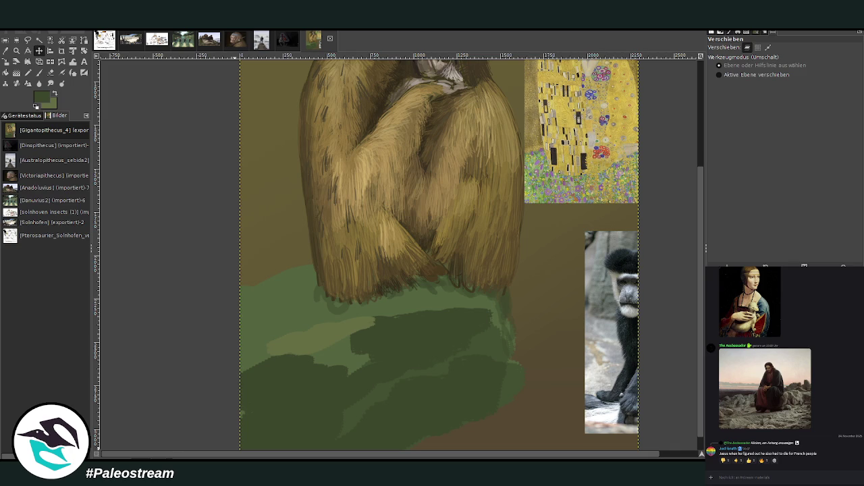
- Dab light-green leaves across the bush with a size 204 brush at 84.5 opacity
click(6, 51)
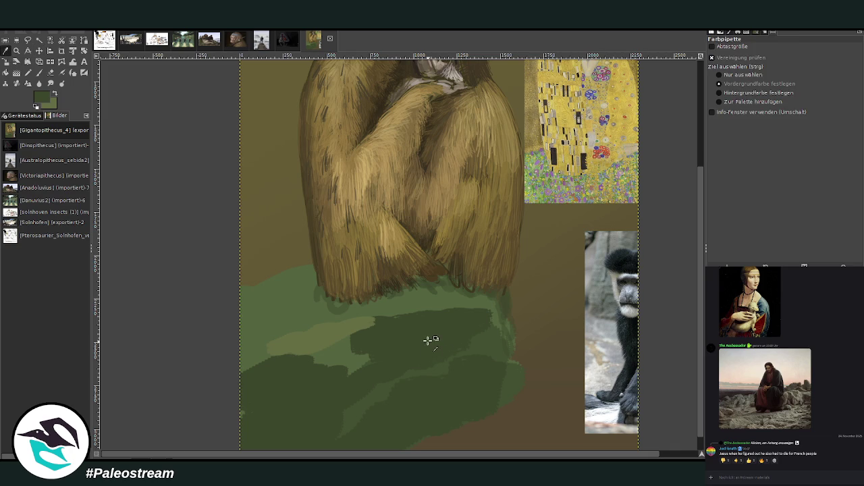
click(40, 74)
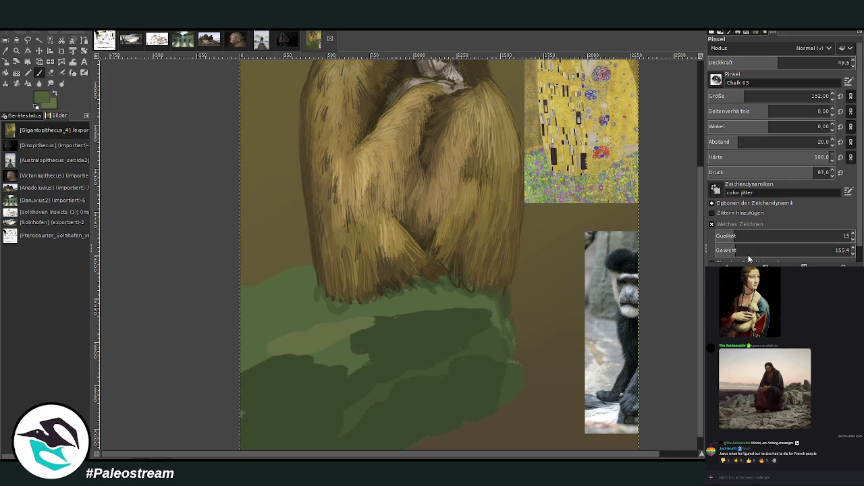
drag(770, 96, 810, 96)
click(821, 62)
click(809, 65)
drag(808, 64, 830, 64)
mouse_move(513, 300)
mouse_down()
mouse_move(486, 328)
mouse_move(461, 324)
mouse_move(455, 353)
mouse_move(459, 396)
mouse_move(504, 365)
mouse_move(495, 433)
mouse_up()
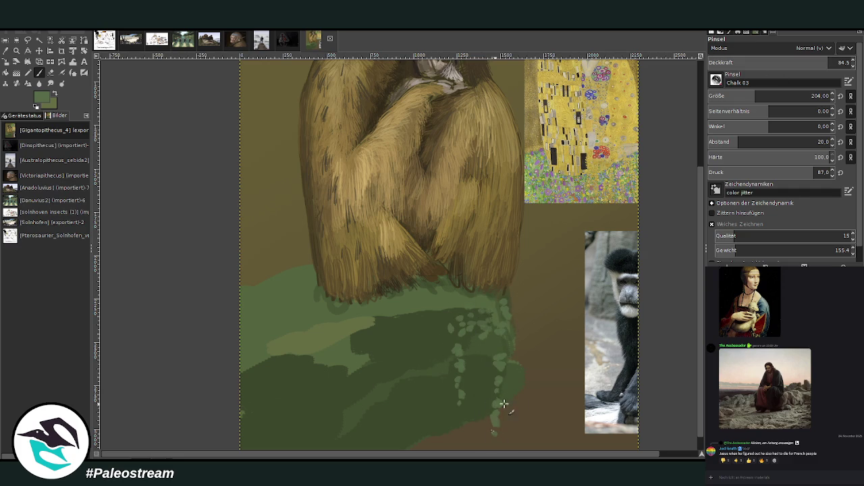
mouse_move(512, 364)
mouse_down()
mouse_move(484, 380)
mouse_move(488, 338)
mouse_move(511, 299)
mouse_move(479, 298)
mouse_move(448, 313)
mouse_move(439, 343)
mouse_move(441, 320)
mouse_move(405, 318)
mouse_move(445, 299)
mouse_up()
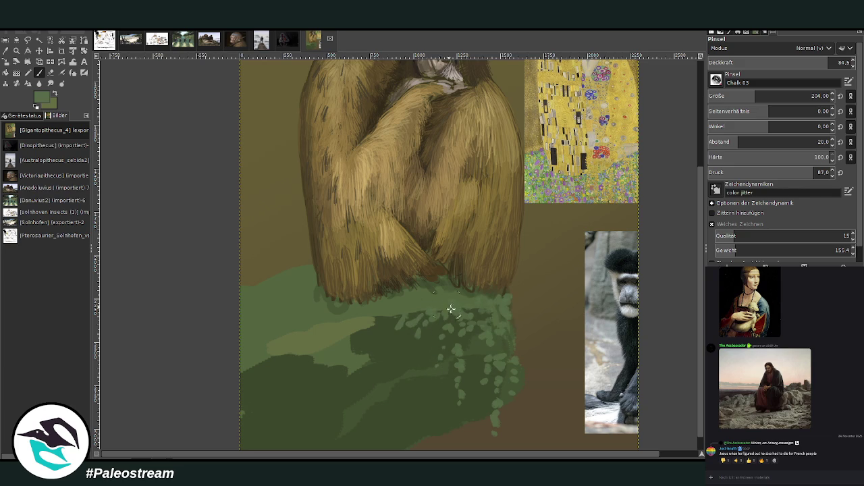
mouse_move(412, 344)
mouse_down()
mouse_move(409, 332)
mouse_move(431, 350)
mouse_up()
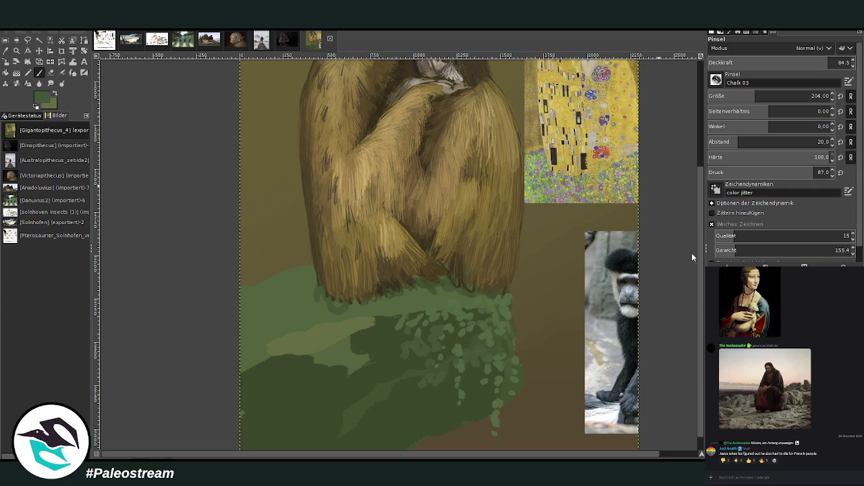
- At size 103, extend green foliage over the brown ground and darken its edge
click(739, 96)
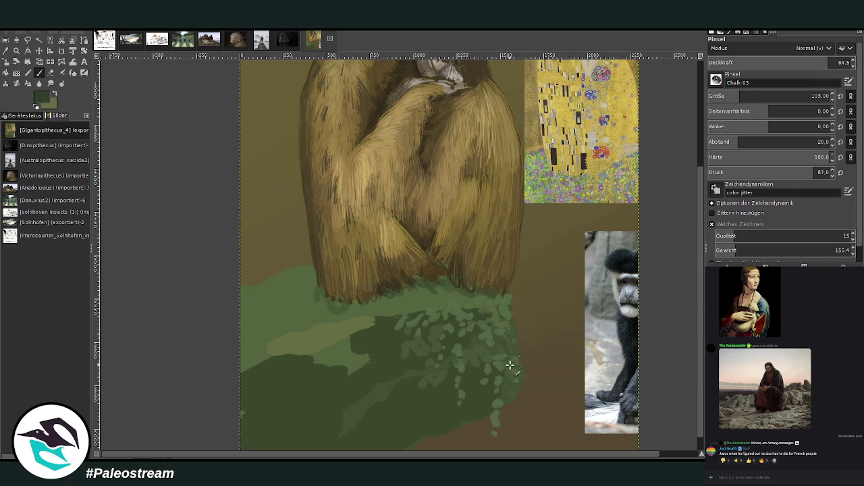
drag(822, 64, 810, 63)
drag(453, 426, 388, 446)
scroll(703, 415, down, 1)
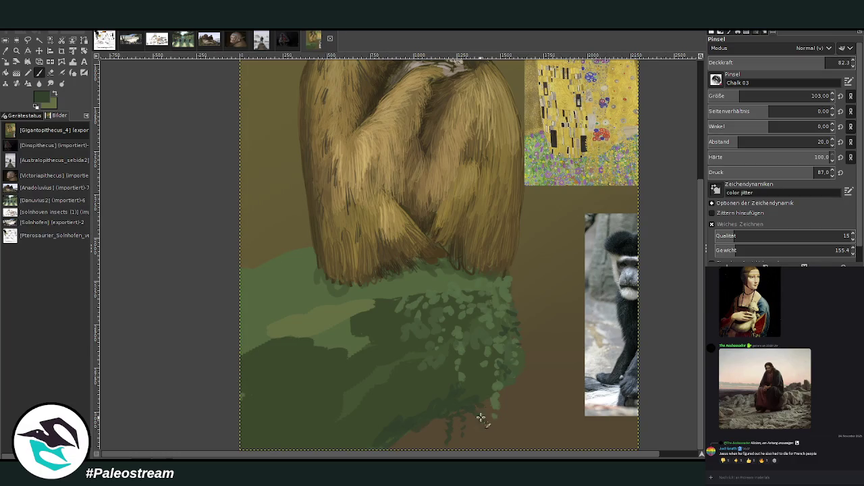
drag(495, 403, 516, 408)
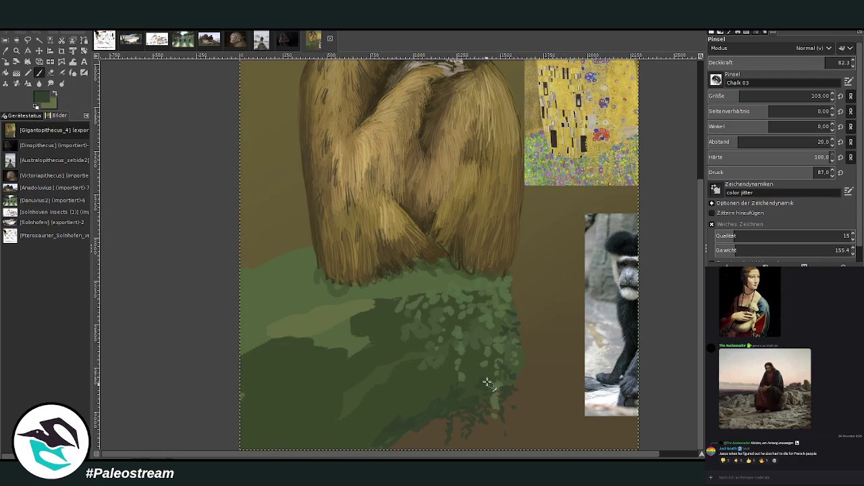
mouse_move(438, 418)
mouse_down()
mouse_move(428, 435)
mouse_move(447, 418)
mouse_up()
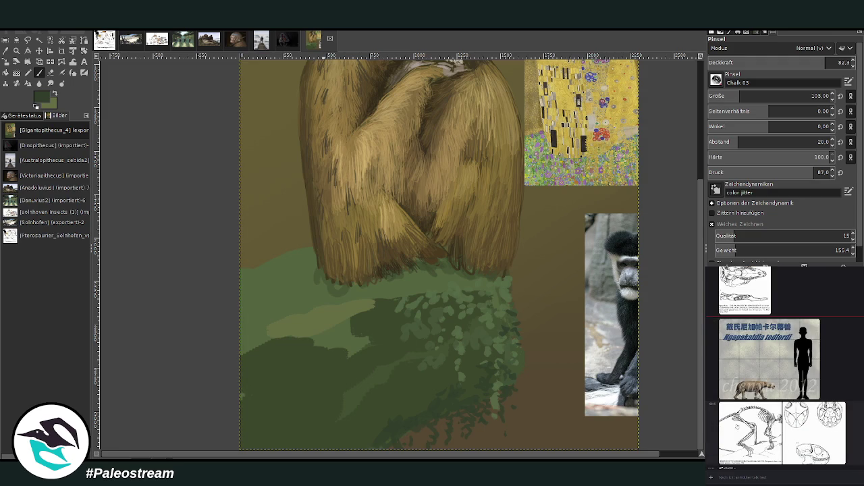
click(802, 429)
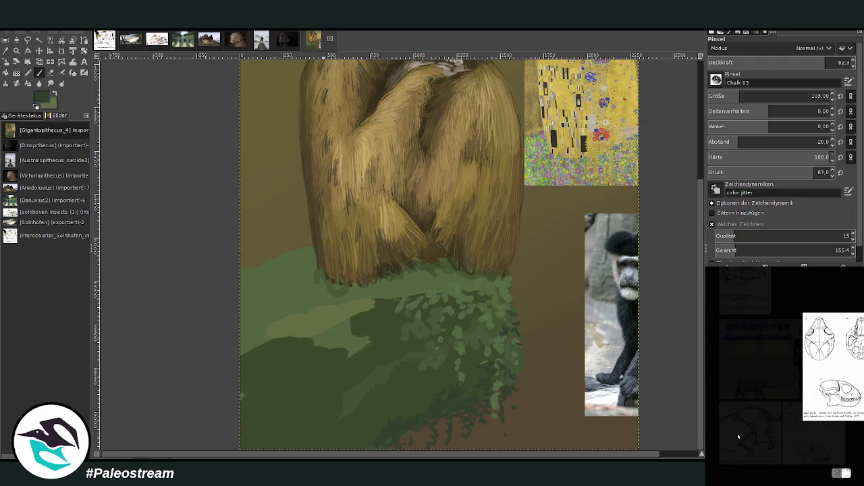
click(738, 437)
click(736, 437)
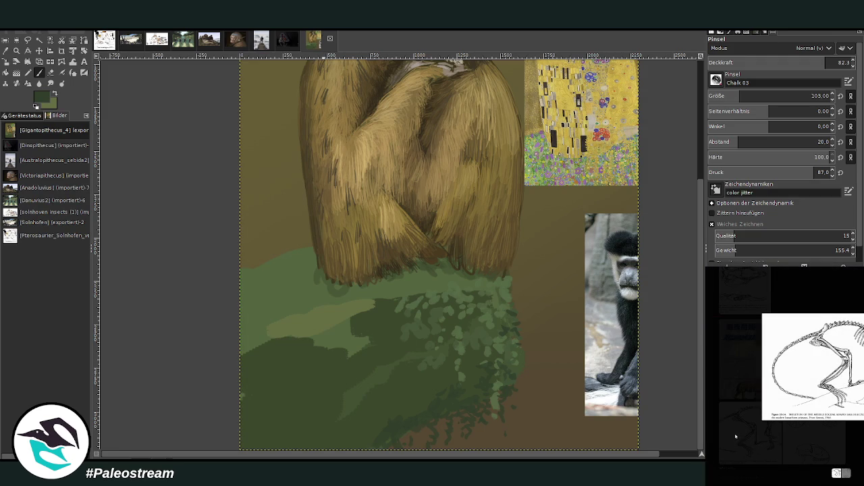
click(736, 439)
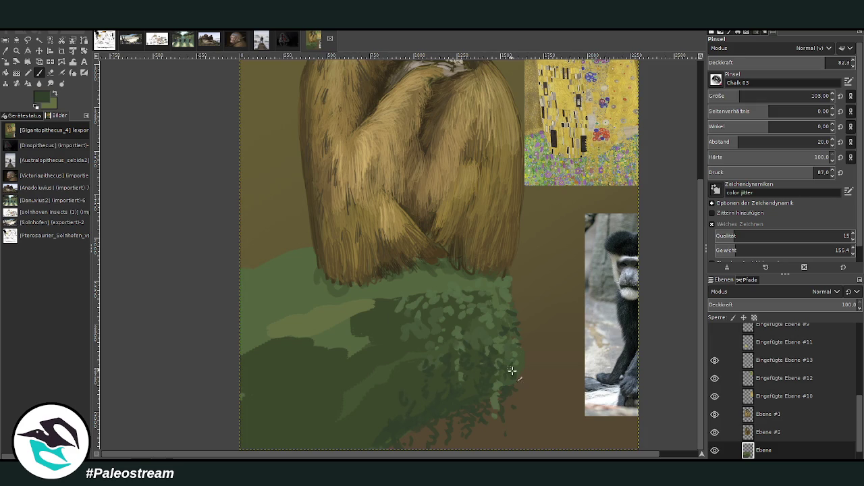
- Paint dark-green hanging foliage below the bush and over its lower-left part
drag(507, 421, 506, 447)
mouse_move(500, 405)
mouse_down()
mouse_move(511, 425)
mouse_move(490, 451)
mouse_up()
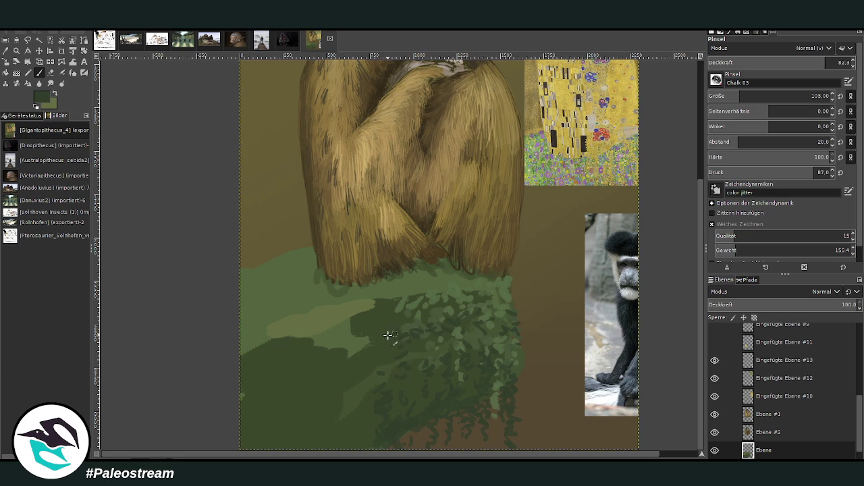
mouse_move(310, 349)
mouse_down()
mouse_move(354, 341)
mouse_move(331, 328)
mouse_move(296, 342)
mouse_move(359, 374)
mouse_move(359, 411)
mouse_move(381, 356)
mouse_up()
mouse_move(283, 349)
mouse_down()
mouse_move(268, 367)
mouse_move(268, 400)
mouse_move(338, 409)
mouse_up()
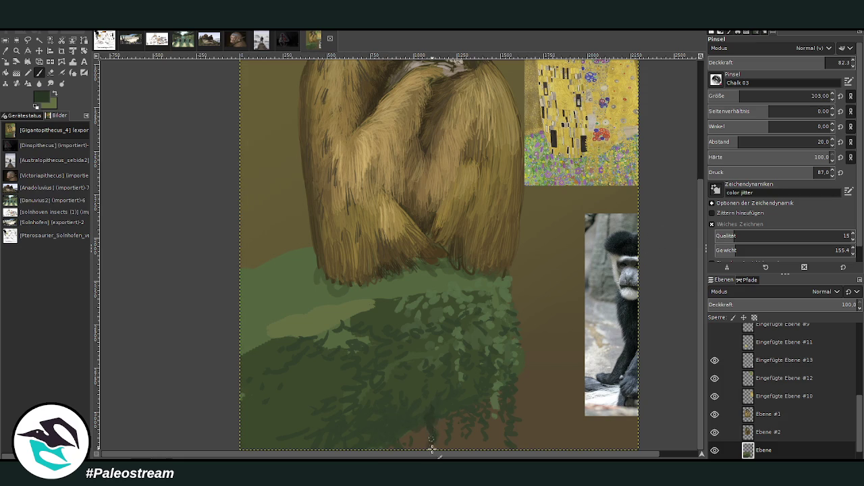
click(810, 62)
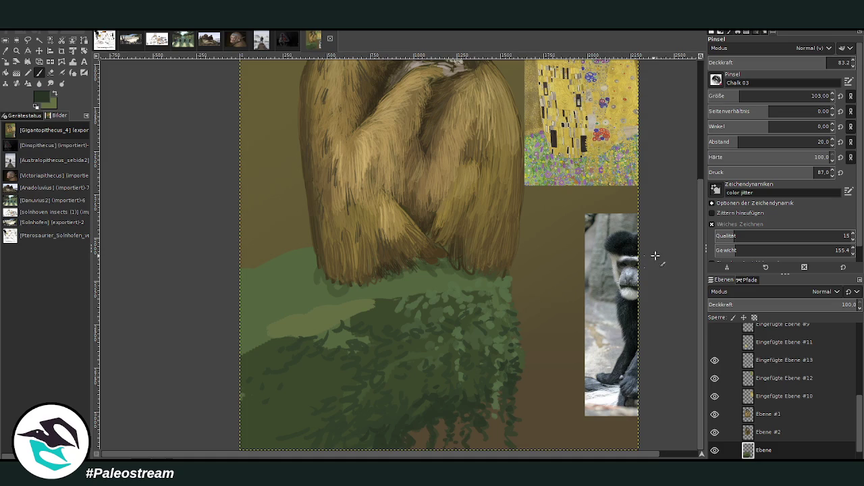
- Swap to the lighter green at 71.9 opacity and dab leaves onto the lower foliage
key(x)
click(804, 61)
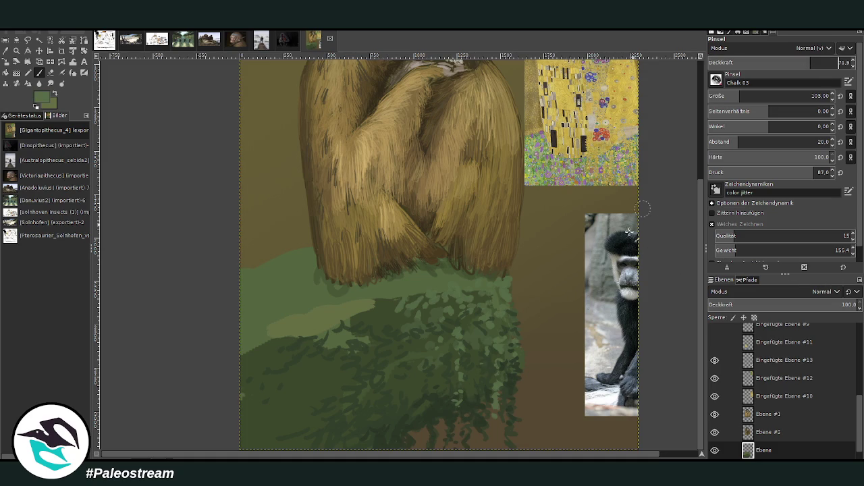
drag(442, 420, 466, 437)
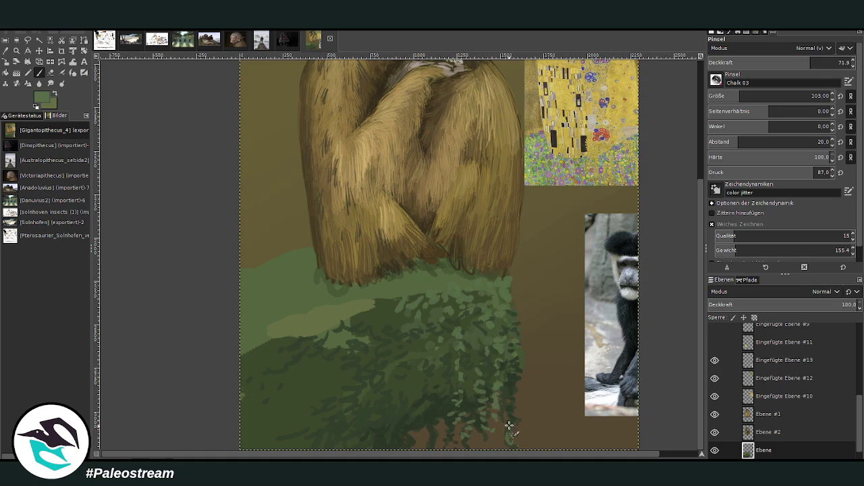
drag(434, 421, 428, 407)
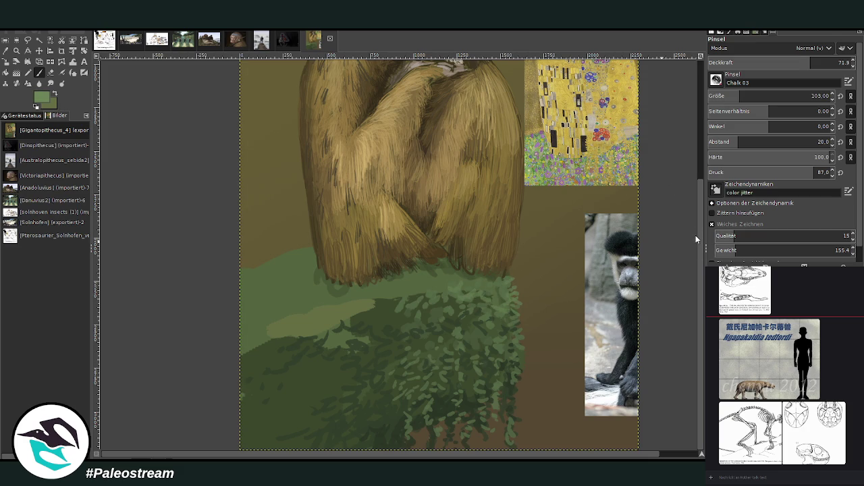
- Paint light-green leaves along the bush's top edge, including the top-left
mouse_move(451, 277)
mouse_down()
mouse_move(421, 299)
mouse_move(440, 295)
mouse_move(405, 290)
mouse_up()
mouse_move(457, 278)
mouse_down()
mouse_move(494, 278)
mouse_move(472, 278)
mouse_up()
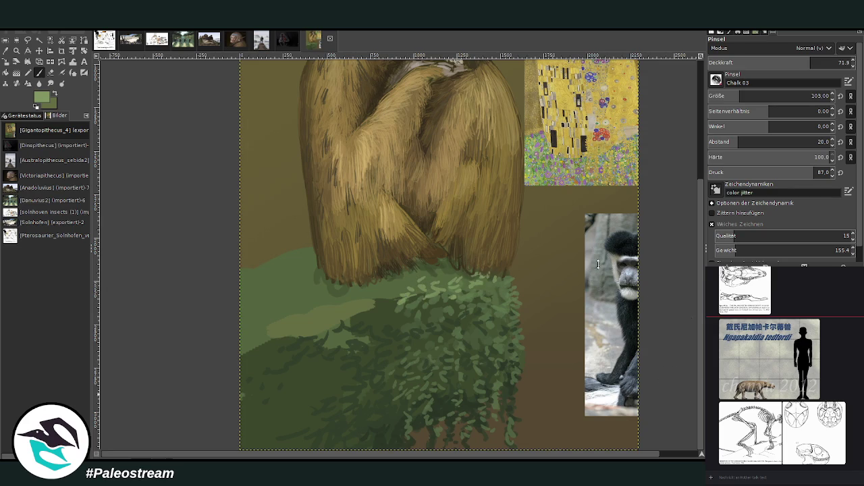
mouse_move(469, 272)
mouse_down()
mouse_move(405, 283)
mouse_move(389, 300)
mouse_move(403, 319)
mouse_up()
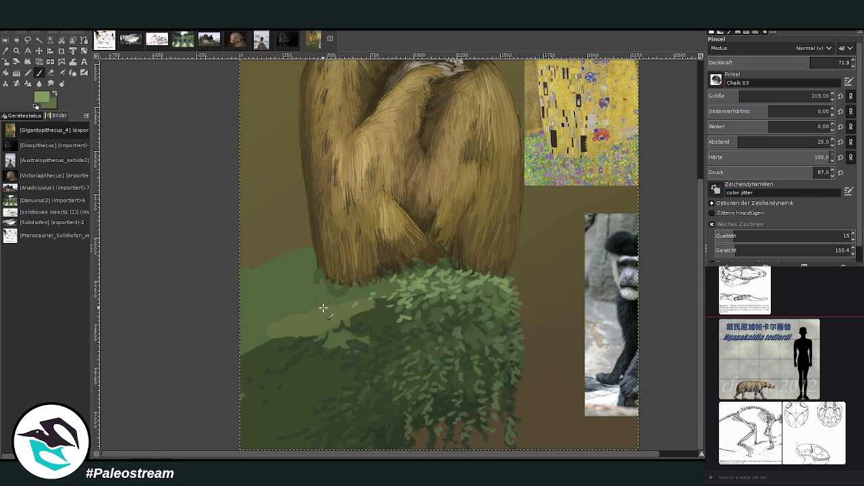
mouse_move(303, 268)
mouse_down()
mouse_move(303, 251)
mouse_move(289, 250)
mouse_move(306, 258)
mouse_move(250, 272)
mouse_move(297, 274)
mouse_up()
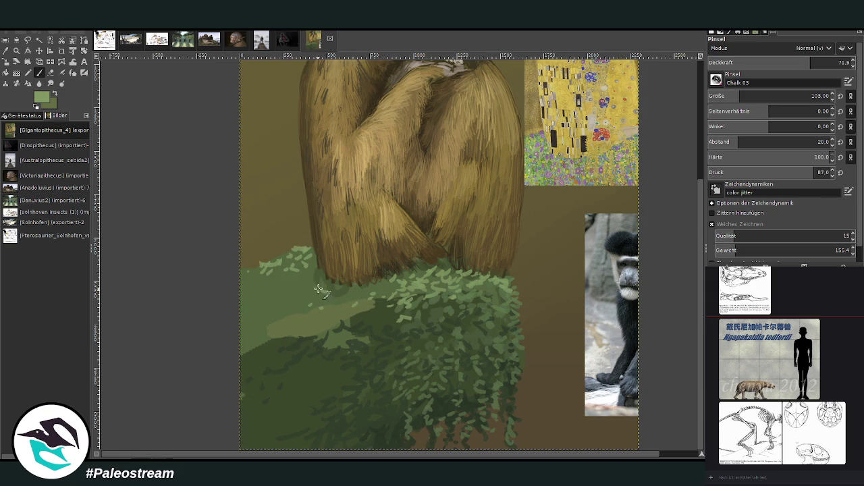
- Switch to a darker green and add leaf dabs through the dark foliage, middle and left edge
ctrl+click(405, 337)
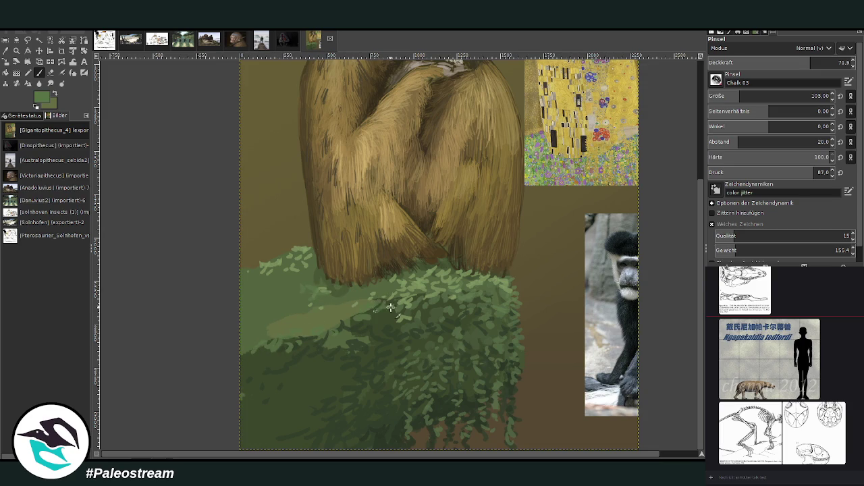
drag(261, 341, 272, 358)
drag(269, 388, 318, 362)
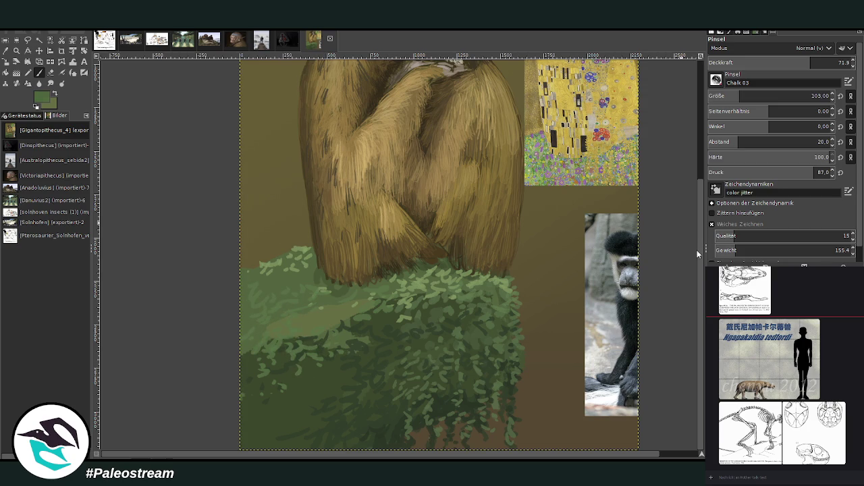
drag(338, 303, 371, 288)
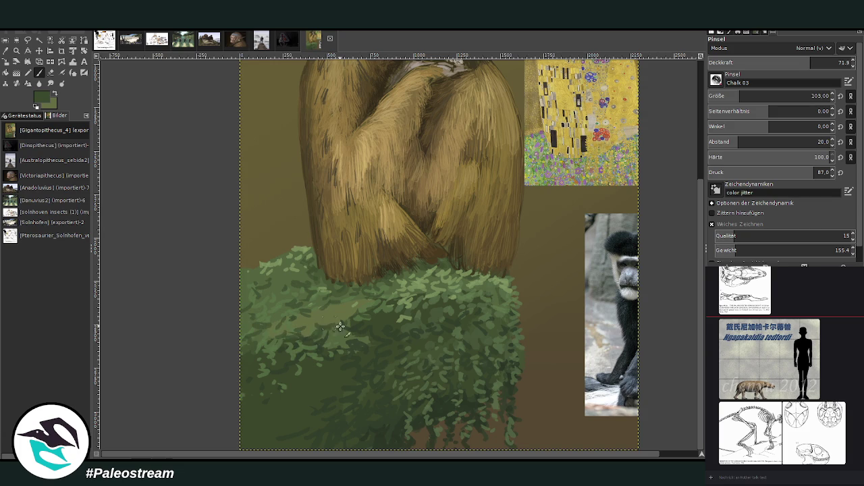
drag(366, 328, 324, 311)
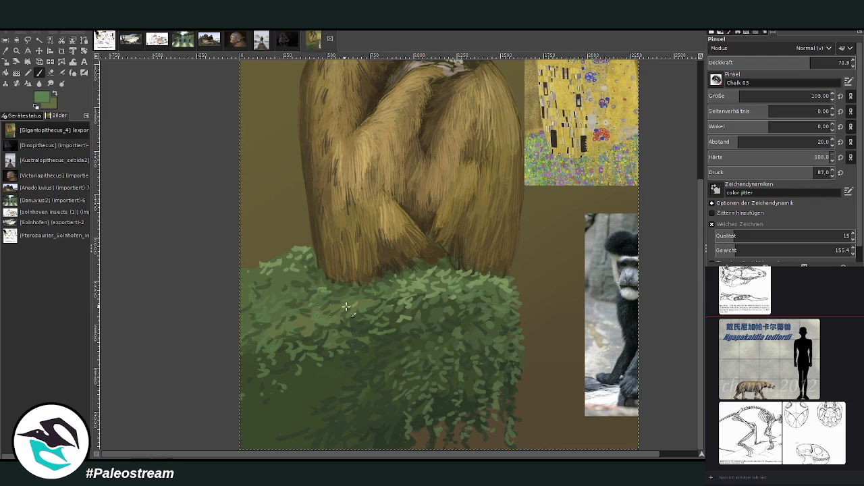
drag(257, 329, 243, 311)
- Shrink the brush to size 50 at 73.5 opacity and place the first flower dab
drag(740, 95, 721, 96)
drag(809, 62, 813, 63)
click(445, 296)
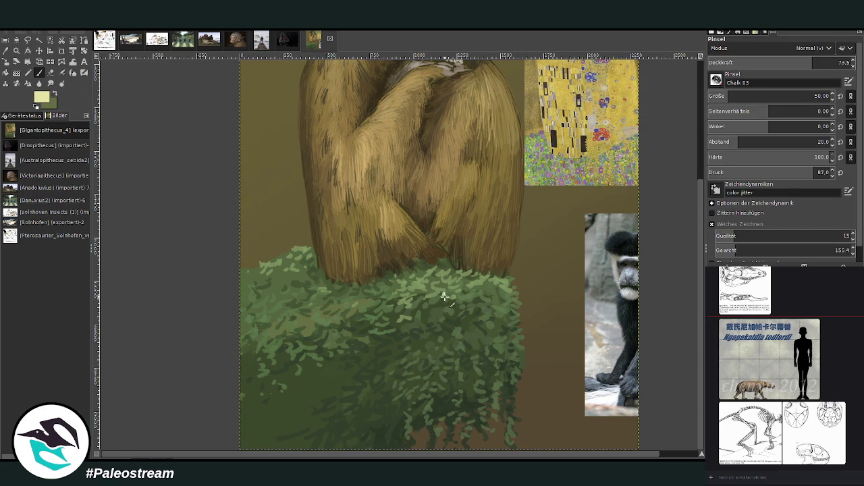
- Dot small yellow flowers across the upper right of the bush
click(488, 295)
click(501, 285)
click(498, 314)
click(449, 321)
click(461, 299)
click(451, 281)
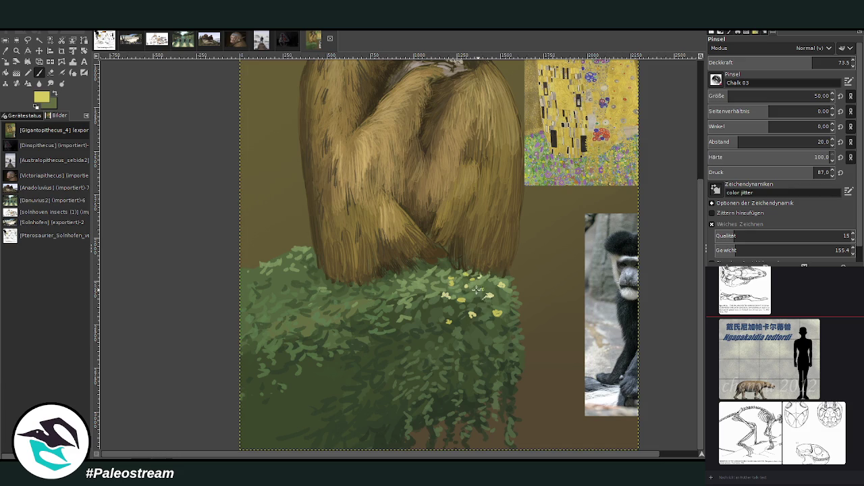
click(485, 325)
click(498, 332)
click(518, 311)
- Dab a yellow blossom on the fur and scatter more flowers lower in the foliage
click(502, 232)
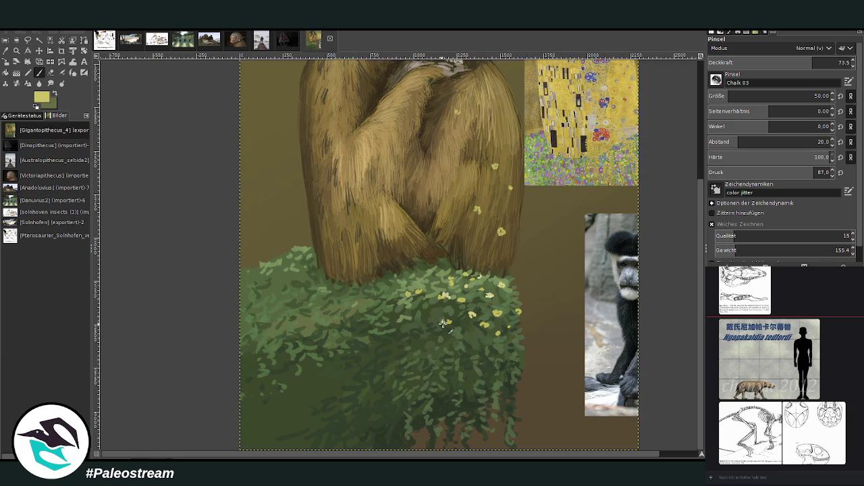
click(463, 349)
click(429, 366)
click(472, 370)
click(488, 351)
click(435, 351)
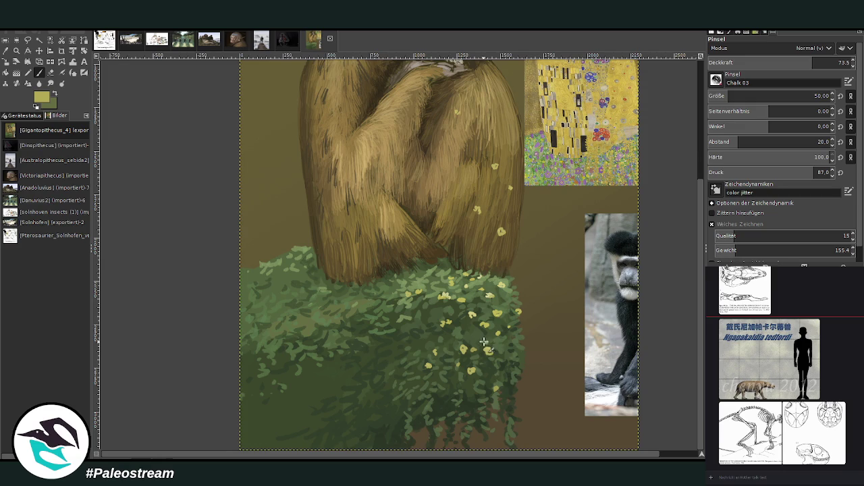
click(510, 341)
click(450, 385)
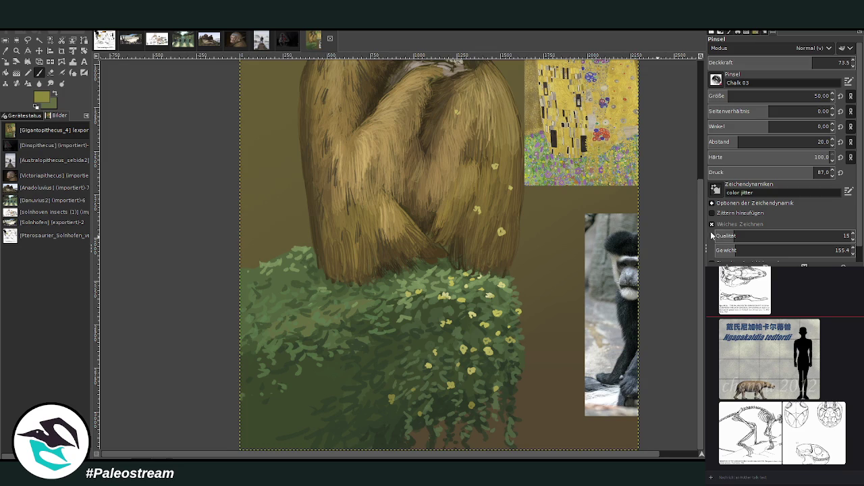
click(393, 372)
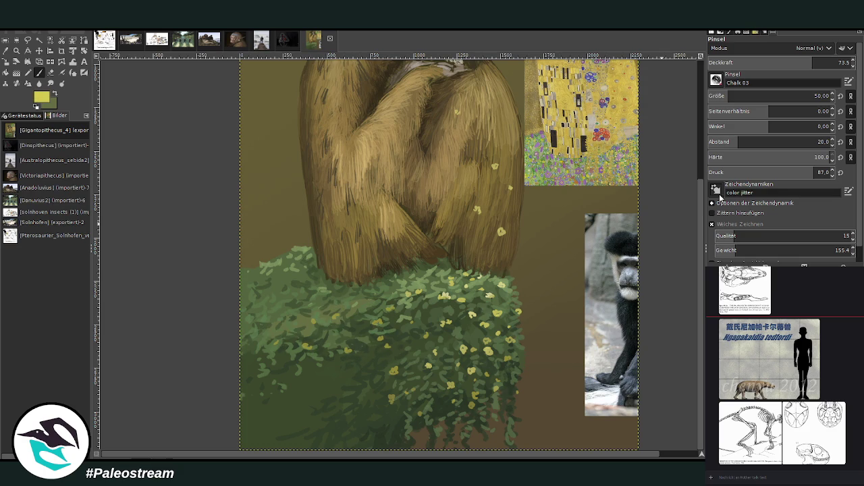
- Add yellow flowers near the apes' base and along the bush's top-left and top-right edges
click(305, 296)
click(362, 298)
click(335, 293)
click(357, 281)
click(338, 285)
click(383, 278)
click(295, 269)
click(289, 250)
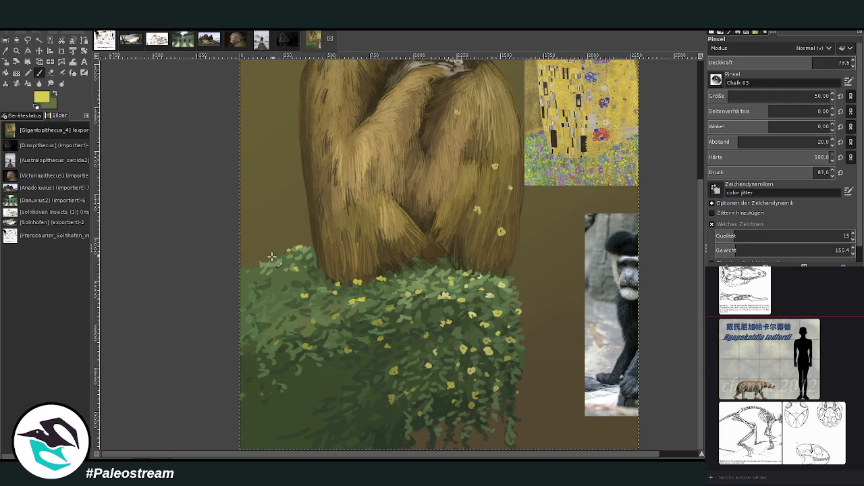
click(255, 264)
click(273, 259)
click(515, 279)
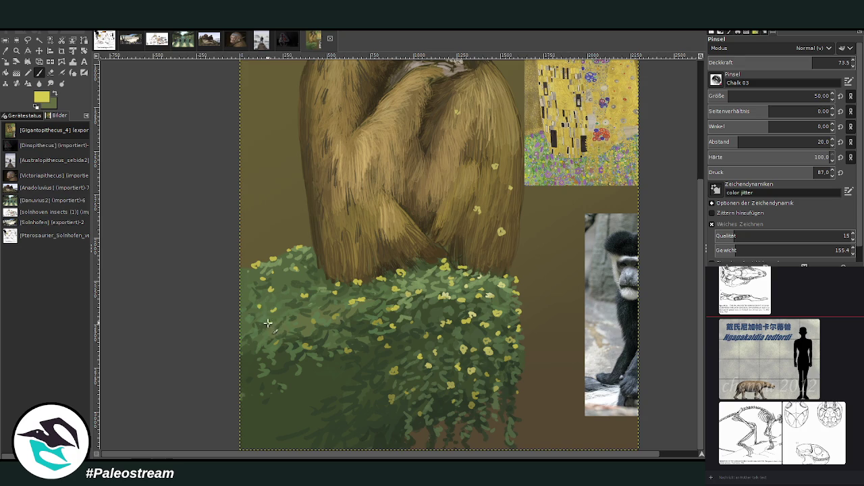
click(7, 51)
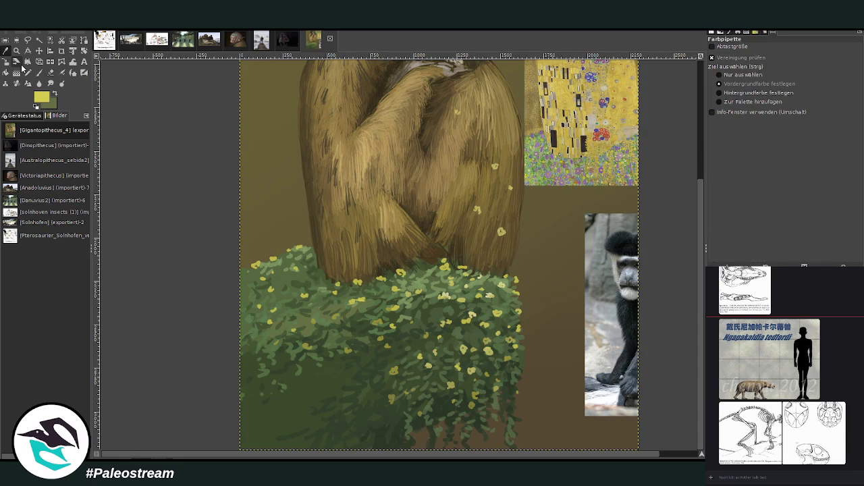
- Sample dark green from the bush and settle the brush at size 45
click(378, 358)
click(39, 72)
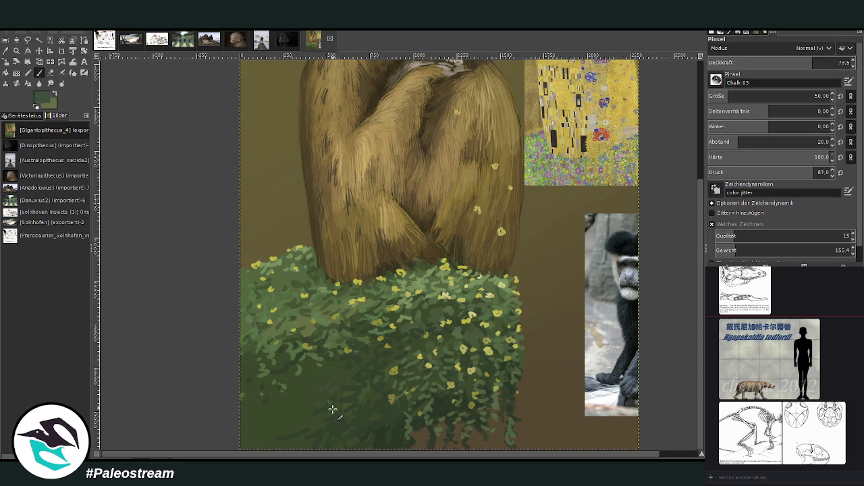
click(714, 95)
click(815, 96)
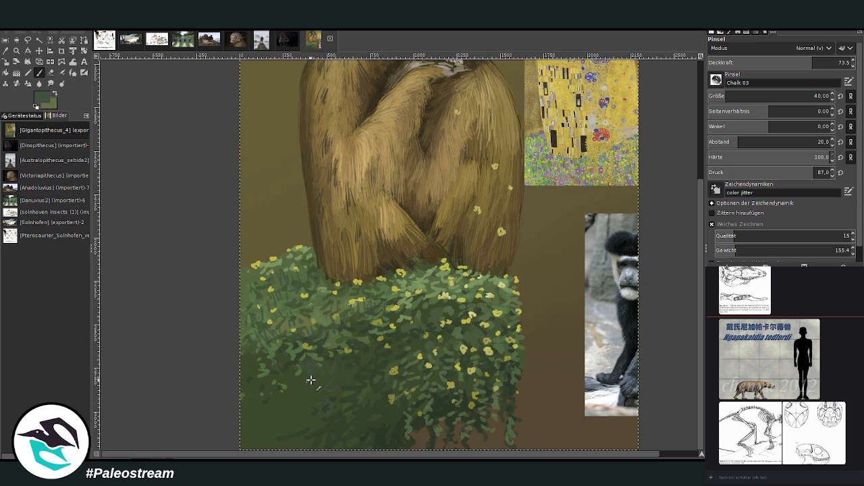
key(bracketright)
key(bracketright)
key(bracketright)
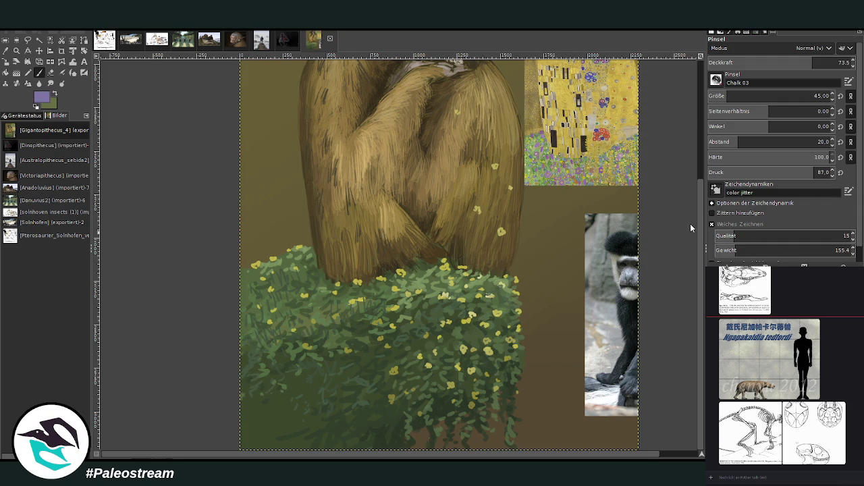
- Dab purple flowers into the left part of the bush
scroll(743, 96, up, 7)
scroll(743, 95, up, 7)
scroll(743, 62, up, 5)
click(310, 307)
- Dab purple flowers into the bush's left part and upright ones along its top
click(293, 301)
click(303, 287)
scroll(743, 96, up, 5)
click(306, 288)
click(294, 282)
click(299, 276)
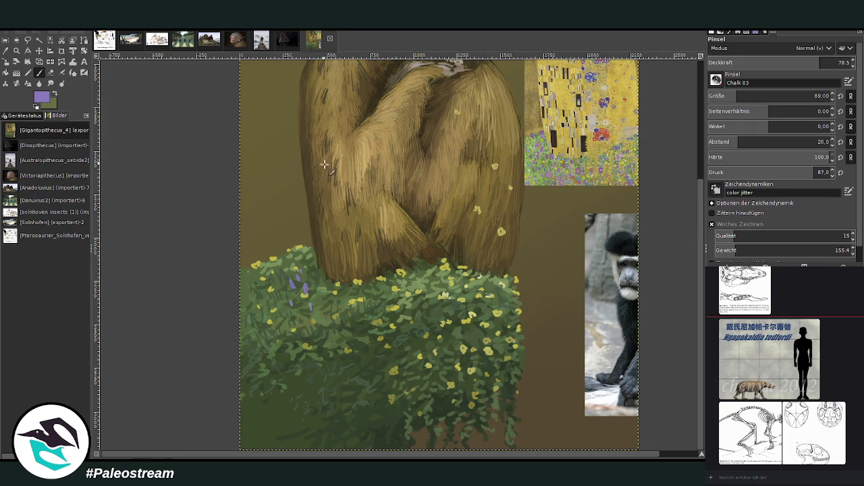
click(294, 254)
click(307, 247)
click(327, 276)
- Scatter purple flower dabs through the bush's middle and lower area
click(363, 310)
click(382, 309)
click(373, 296)
click(391, 296)
click(345, 320)
click(350, 329)
click(337, 316)
click(327, 335)
click(362, 341)
click(347, 339)
click(335, 325)
click(296, 331)
- Fill the bush's lower left with purple dabs and a stroke up its left edge, then zoom out
click(275, 330)
click(284, 332)
click(305, 330)
click(294, 334)
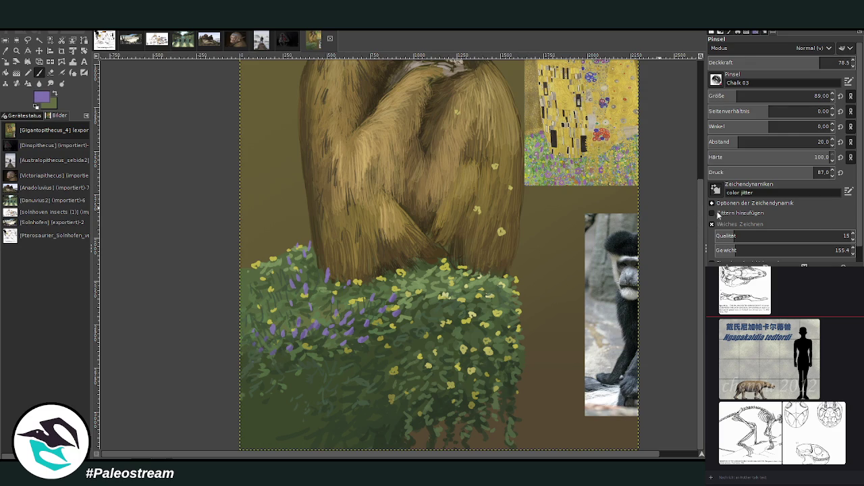
mouse_move(259, 324)
mouse_down()
mouse_move(248, 268)
mouse_move(271, 256)
mouse_move(264, 267)
mouse_up()
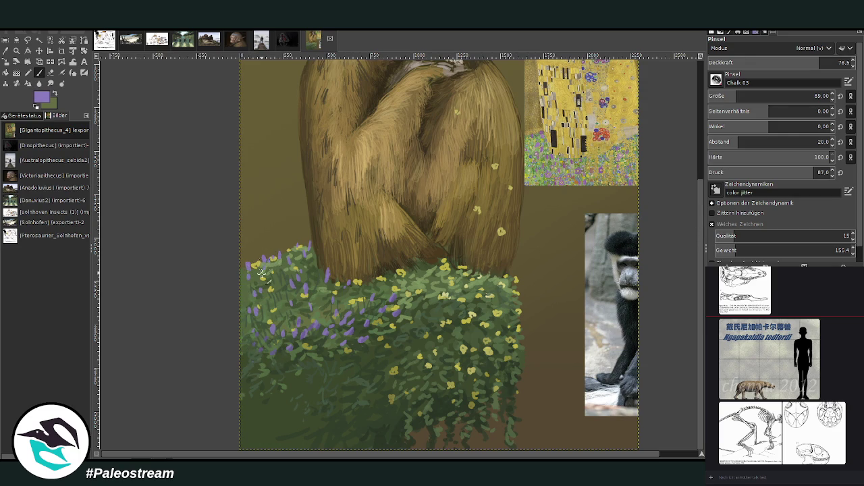
scroll(234, 284, down, 1)
scroll(235, 283, down, 1)
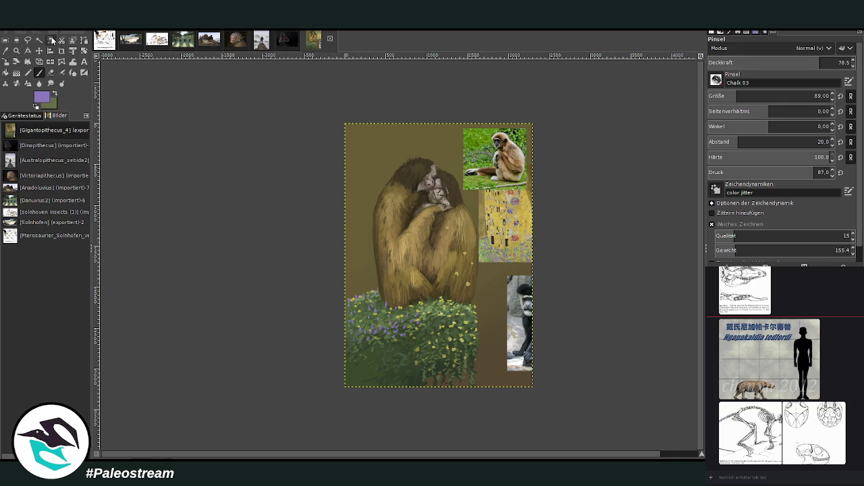
- Zoom in on the apes and bush, and set a beige colour with brush size 774
key(z)
drag(329, 128, 493, 336)
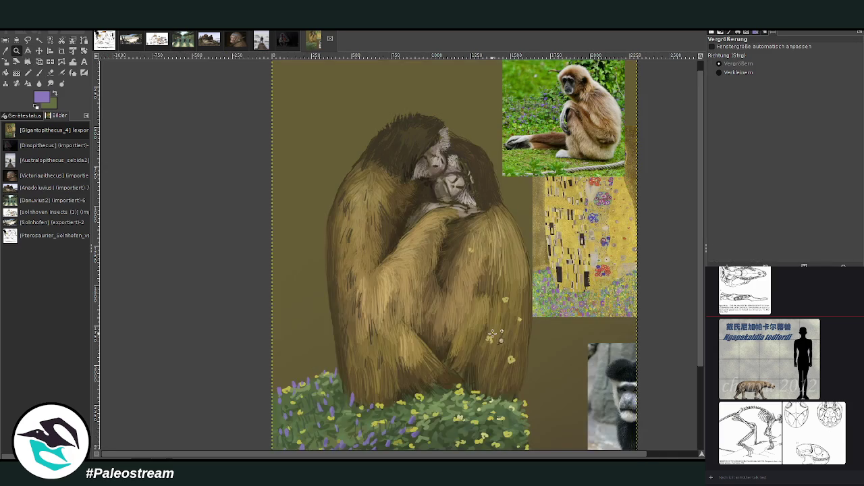
key(p)
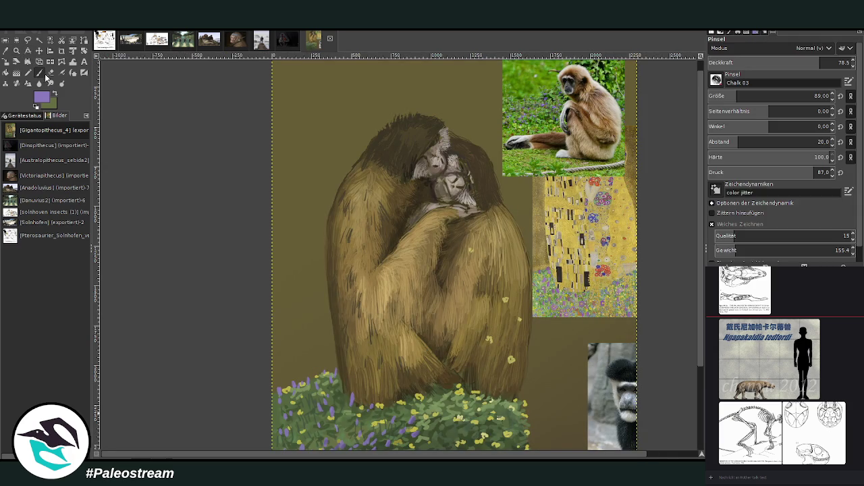
ctrl+click(574, 121)
click(777, 93)
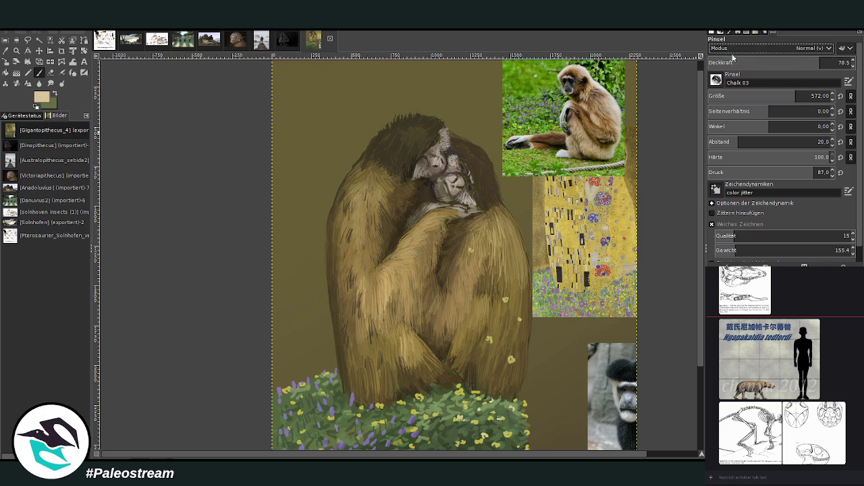
key(bracketright)
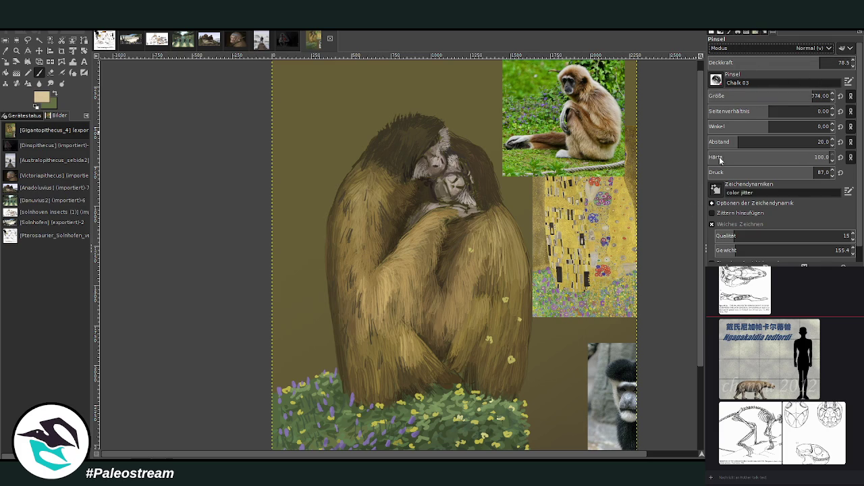
scroll(756, 48, down, 5)
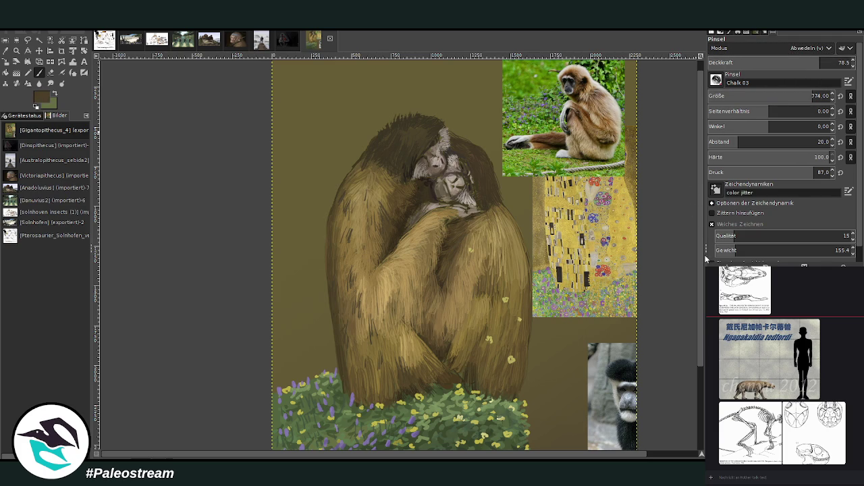
- Dodge the ape's right shoulder and arm, undo the too-strong strokes, and lower opacity to 19.9
mouse_move(452, 272)
mouse_down()
mouse_move(452, 325)
mouse_move(487, 330)
mouse_up()
drag(507, 271, 483, 358)
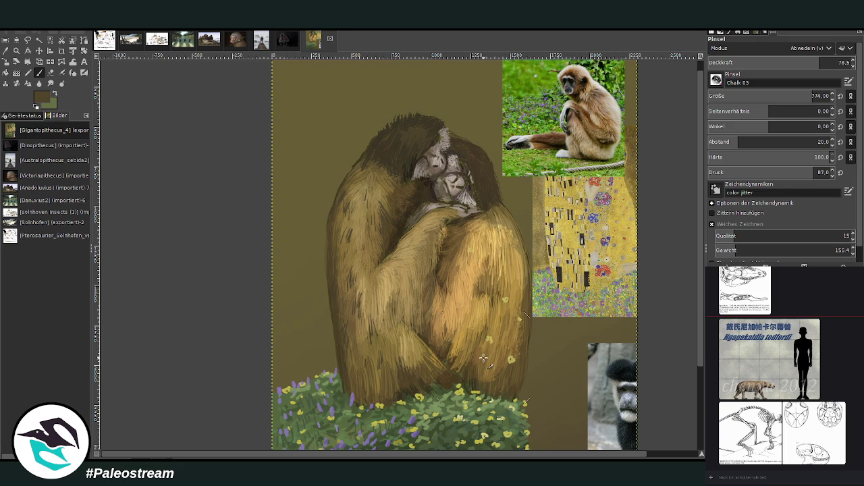
key(ctrl+z)
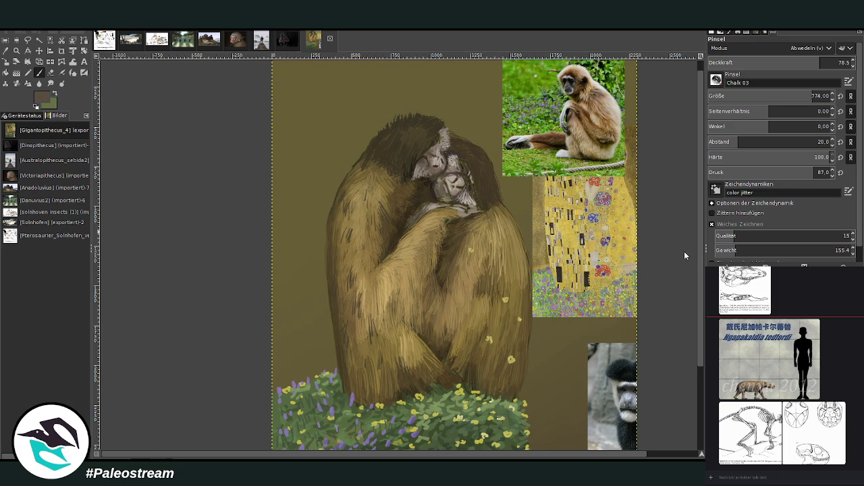
drag(464, 240, 464, 301)
drag(500, 210, 486, 378)
mouse_move(446, 250)
mouse_down()
mouse_move(413, 352)
mouse_move(378, 203)
mouse_up()
key(ctrl+z)
drag(820, 62, 737, 62)
- Softly lighten fur from the right arm up to the head, across the centre and lower left
mouse_move(459, 232)
mouse_down()
mouse_move(498, 343)
mouse_move(472, 216)
mouse_up()
mouse_move(432, 243)
mouse_down()
mouse_move(405, 391)
mouse_move(378, 243)
mouse_up()
drag(364, 324, 414, 148)
drag(365, 304, 368, 392)
drag(449, 358, 486, 384)
mouse_move(516, 229)
mouse_down()
mouse_move(471, 304)
mouse_move(405, 378)
mouse_move(371, 176)
mouse_up()
mouse_move(405, 236)
mouse_down()
mouse_move(432, 169)
mouse_move(474, 240)
mouse_move(472, 202)
mouse_up()
- Add faint dodge highlights across the right arm, centre and lower-left fur
drag(351, 209, 405, 154)
drag(374, 265, 416, 200)
drag(498, 216, 483, 331)
drag(449, 155, 466, 297)
drag(507, 250, 432, 368)
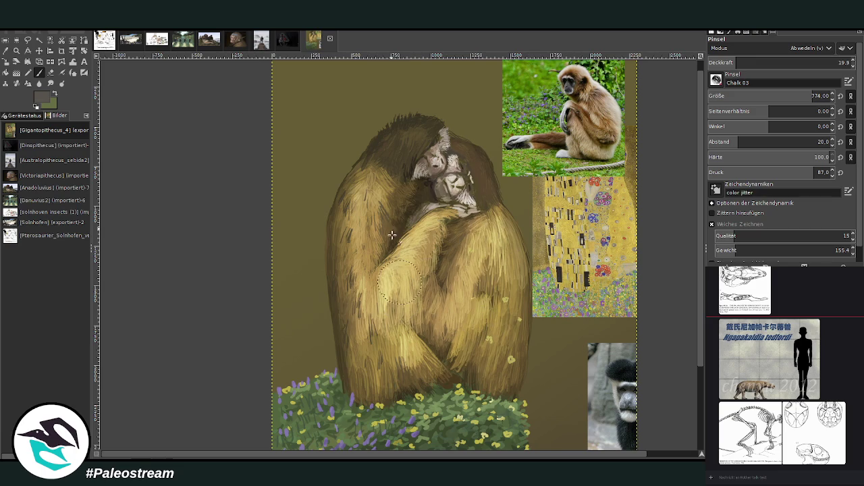
drag(456, 216, 377, 354)
scroll(376, 354, down, 3)
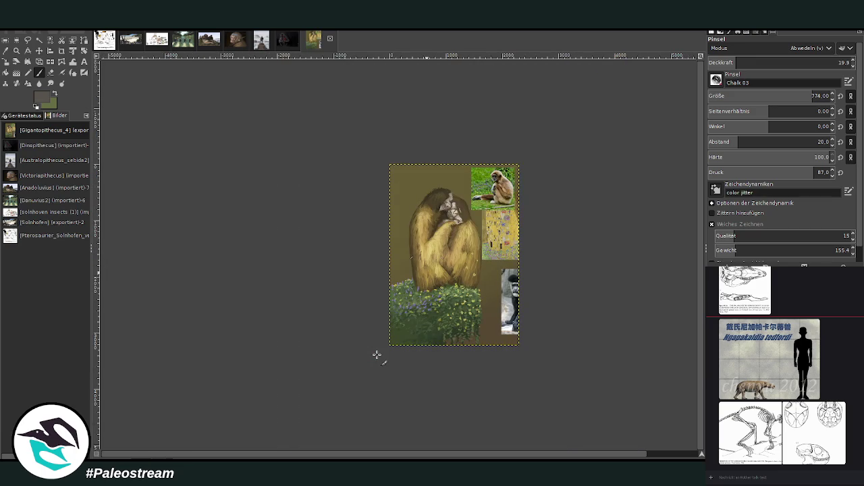
- Zoom in so the painting fills the window and paint purple flowers on the bush's upper left
click(17, 50)
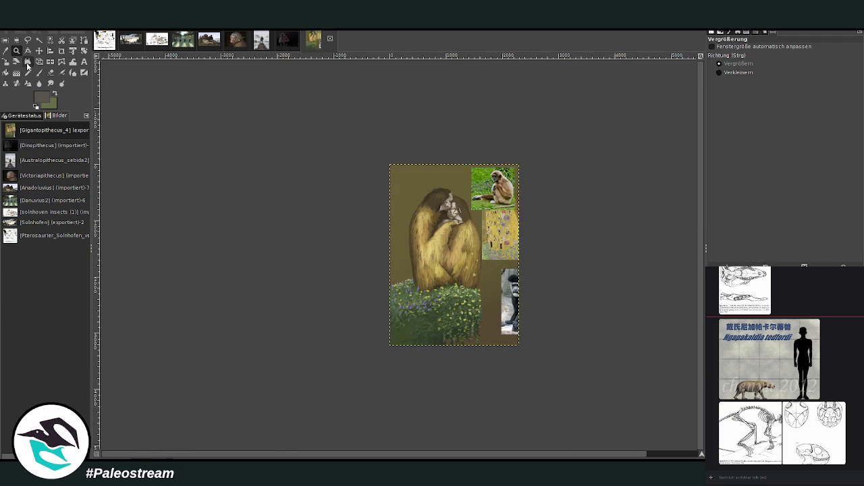
drag(372, 152, 532, 358)
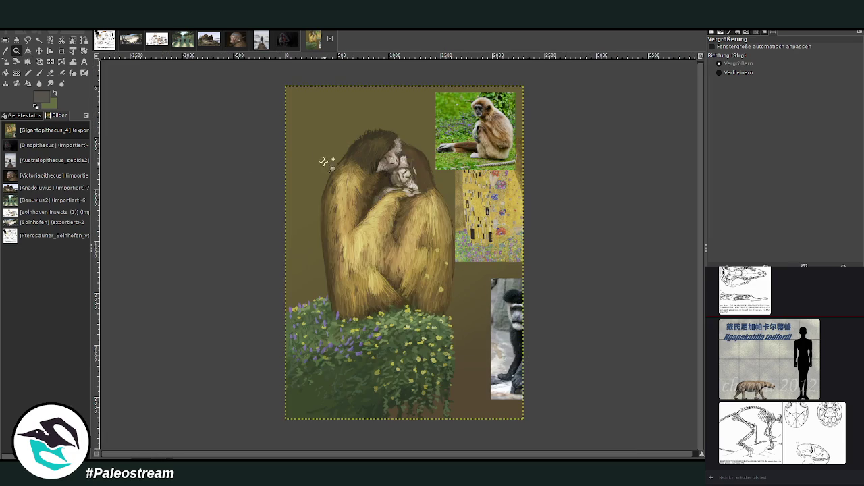
click(39, 72)
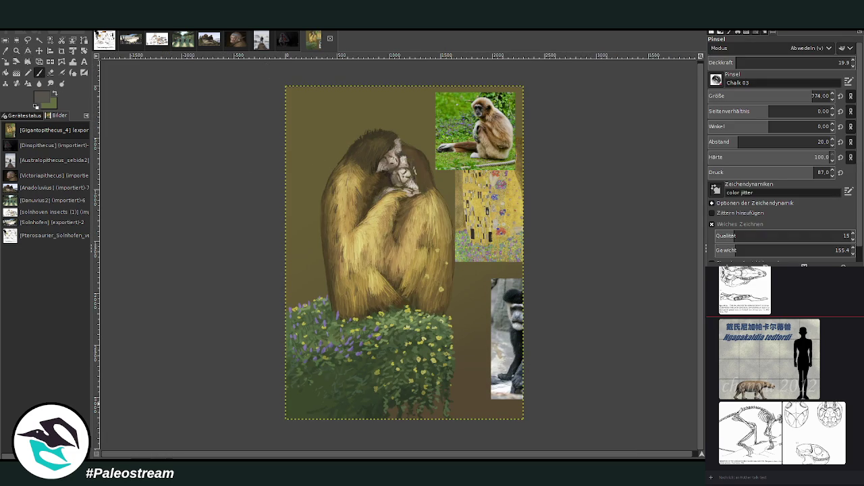
drag(373, 346, 326, 318)
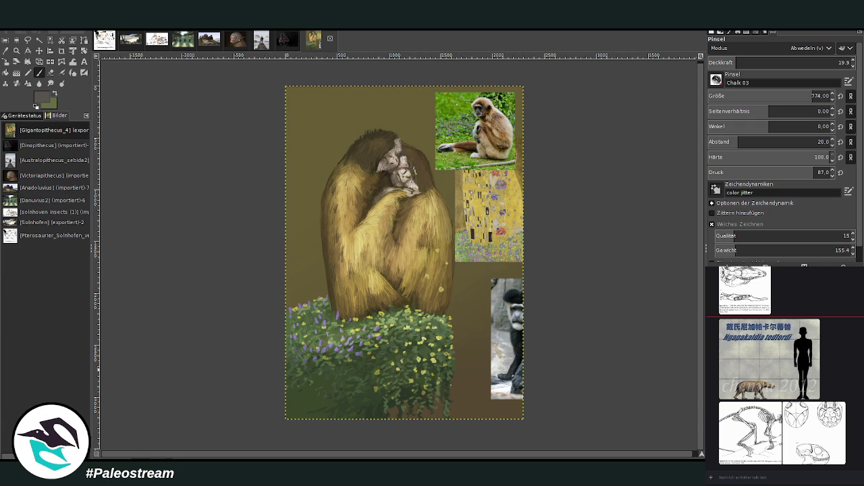
- Zoom in closer on the apes' legs and sample the tan fur colour for painting
click(15, 52)
click(417, 292)
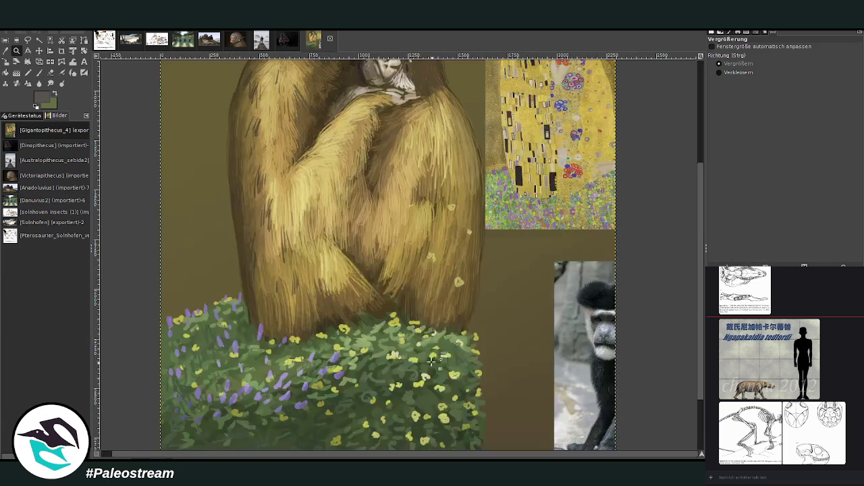
click(400, 245)
click(5, 50)
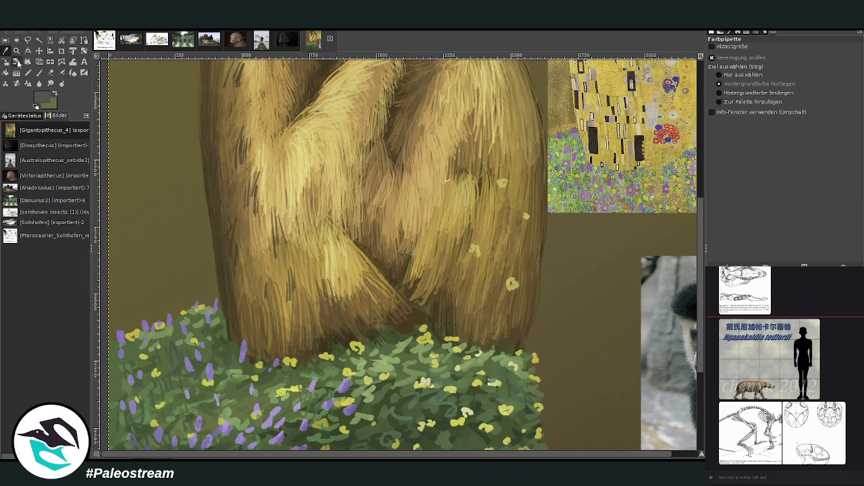
click(443, 244)
click(39, 72)
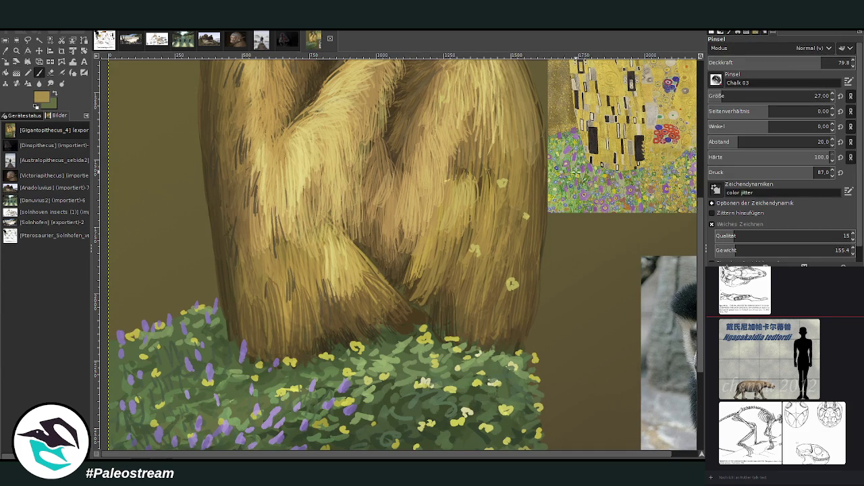
- Paint light tan fur strands between the apes' legs
mouse_move(437, 278)
mouse_down()
mouse_move(447, 326)
mouse_move(423, 315)
mouse_up()
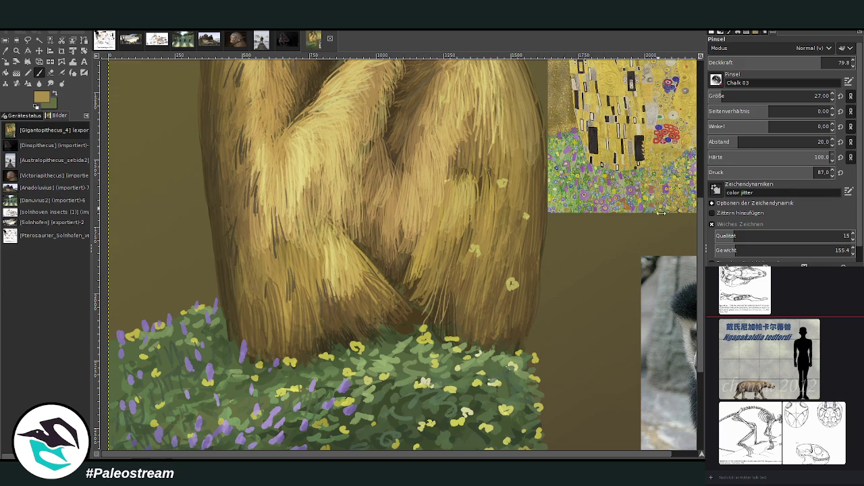
scroll(777, 96, up, 14)
scroll(777, 62, down, 5)
drag(448, 266, 433, 331)
mouse_move(427, 295)
mouse_down()
mouse_move(420, 325)
mouse_move(417, 315)
mouse_up()
drag(459, 278, 454, 312)
mouse_move(465, 271)
mouse_down()
mouse_move(465, 317)
mouse_move(439, 327)
mouse_up()
drag(428, 290, 409, 316)
- Extend light fur strands onto the left leg, then switch to darker olive at 54.3 opacity
mouse_move(413, 269)
mouse_down()
mouse_move(397, 304)
mouse_move(398, 335)
mouse_up()
mouse_move(359, 289)
mouse_down()
mouse_move(398, 340)
mouse_move(380, 327)
mouse_up()
mouse_move(358, 270)
mouse_down()
mouse_move(398, 316)
mouse_move(360, 332)
mouse_up()
drag(322, 251, 331, 320)
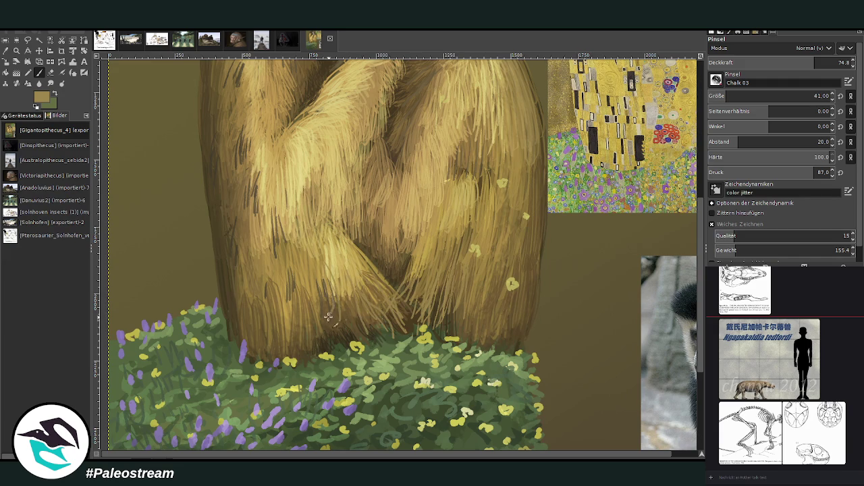
ctrl+click(675, 236)
click(784, 62)
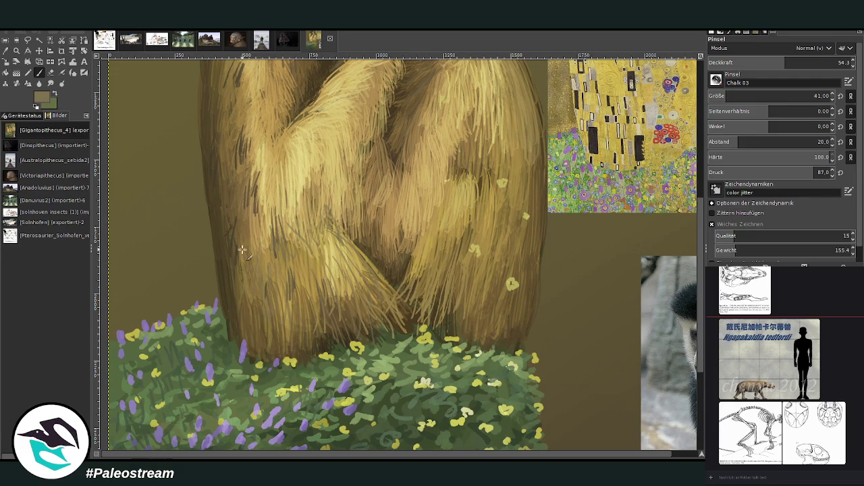
scroll(696, 355, up, 3)
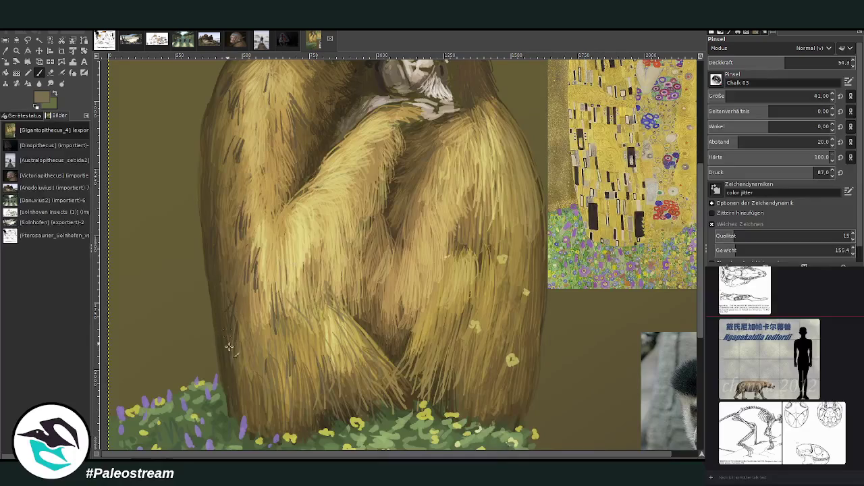
- Paint light fur up the ape's left edge, a darker chest stroke, and light tan fur along the right flank
drag(223, 347, 216, 245)
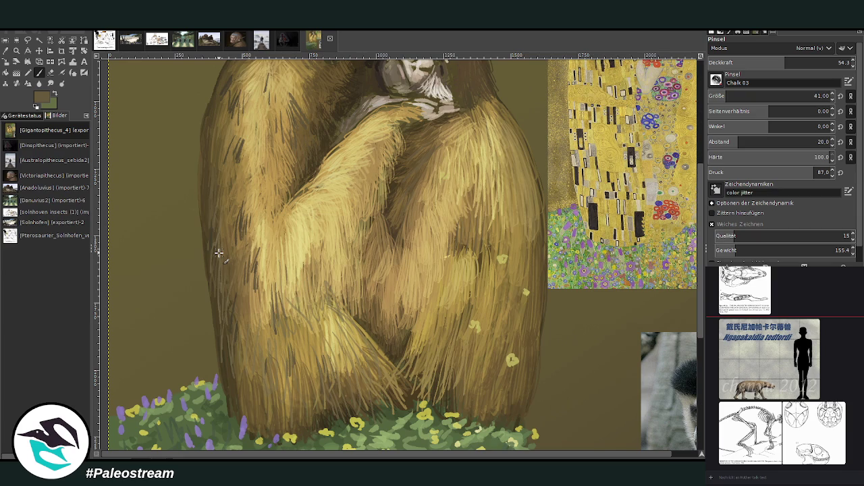
drag(443, 225, 446, 283)
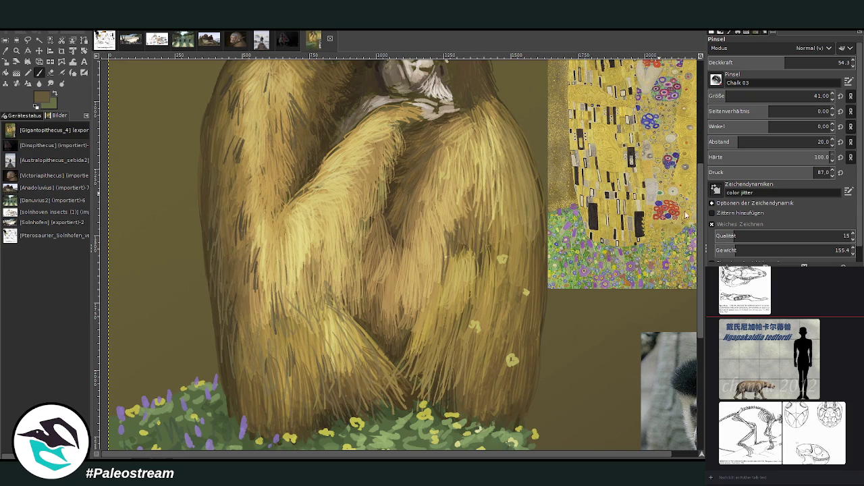
ctrl+click(501, 197)
drag(486, 204, 494, 270)
drag(537, 226, 513, 280)
drag(527, 220, 517, 340)
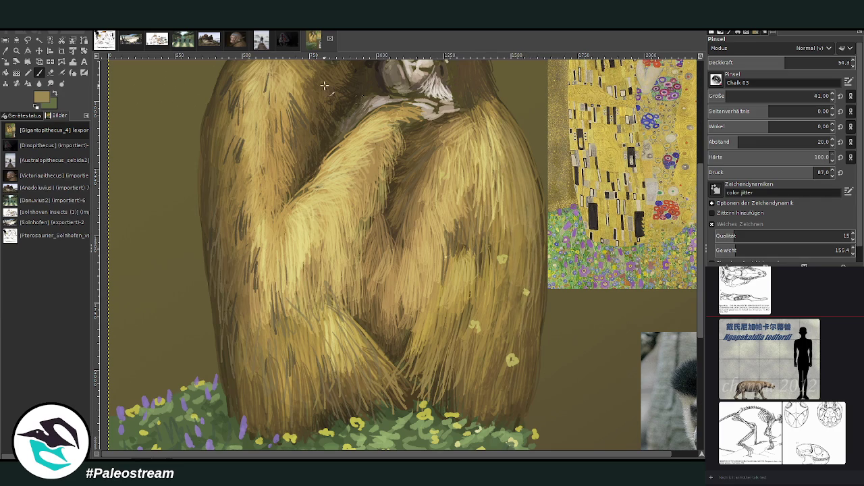
- Switch to a darker olive colour and pan up to bring the ape's head into view
ctrl+click(594, 207)
drag(700, 341, 700, 312)
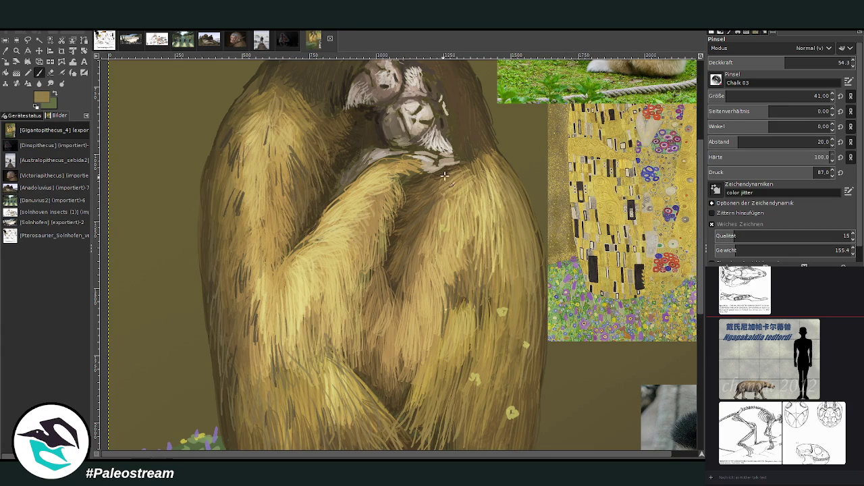
drag(702, 151, 694, 62)
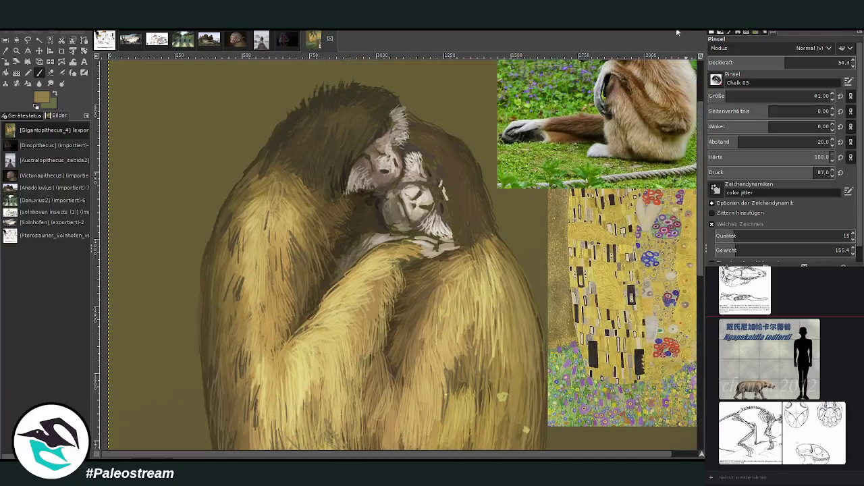
- Move the Klimt reference layer down to show its top, and choose a lighter tan colour
key(m)
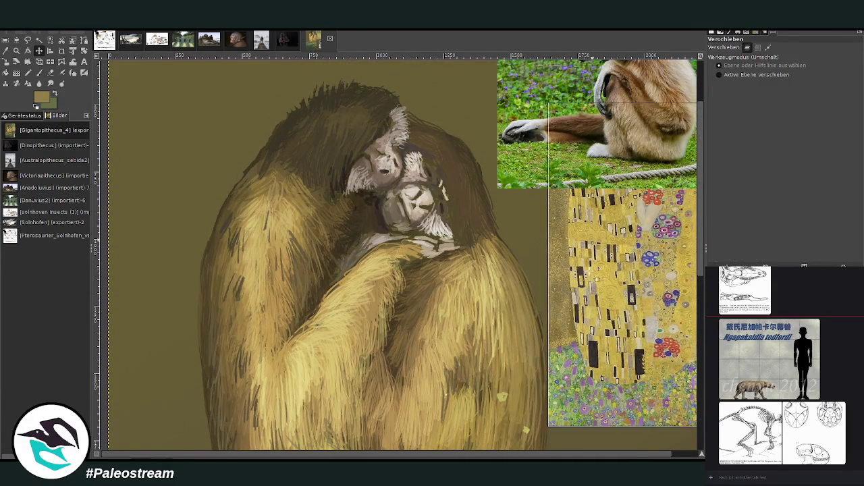
drag(577, 239, 572, 314)
click(38, 72)
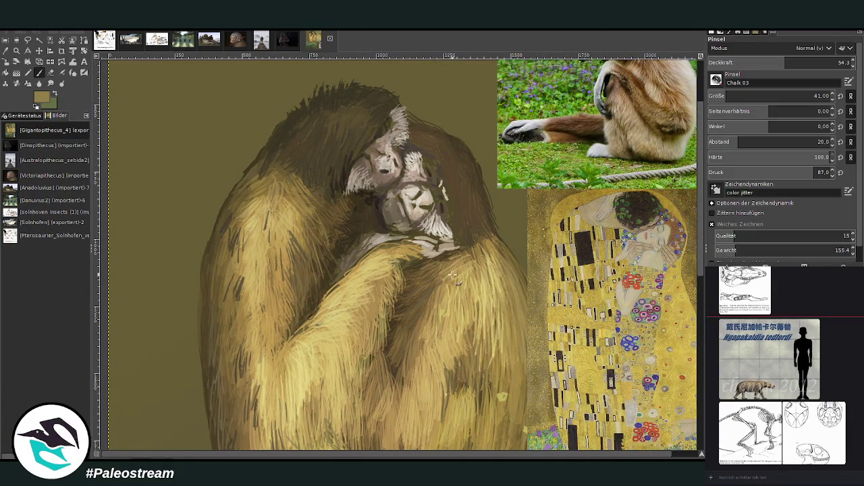
ctrl+click(630, 132)
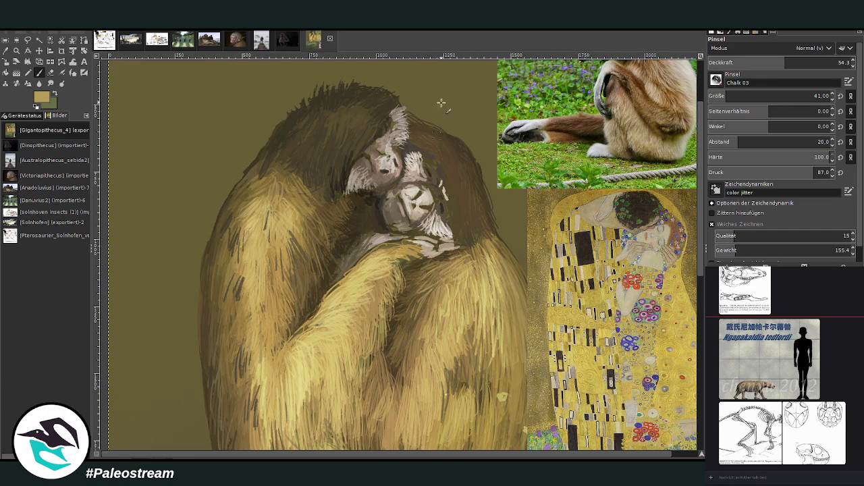
- Sample a dark olive-brown, then paint near-black brown hair along the chin and neck
key(o)
click(469, 170)
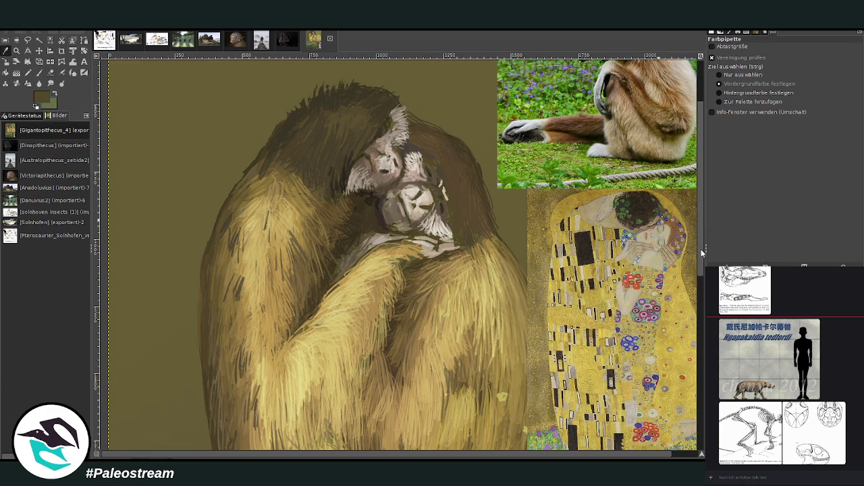
click(39, 72)
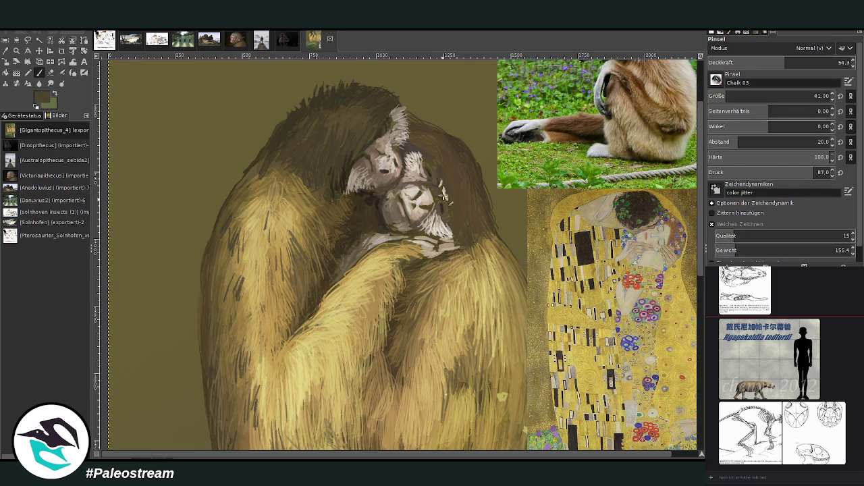
ctrl+click(678, 260)
drag(442, 185, 446, 197)
mouse_move(448, 220)
mouse_down()
mouse_move(478, 245)
mouse_move(467, 211)
mouse_up()
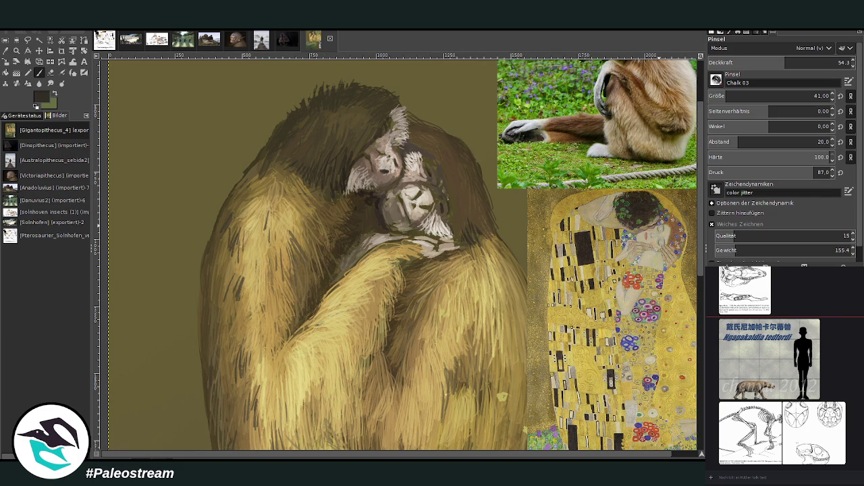
ctrl+click(546, 61)
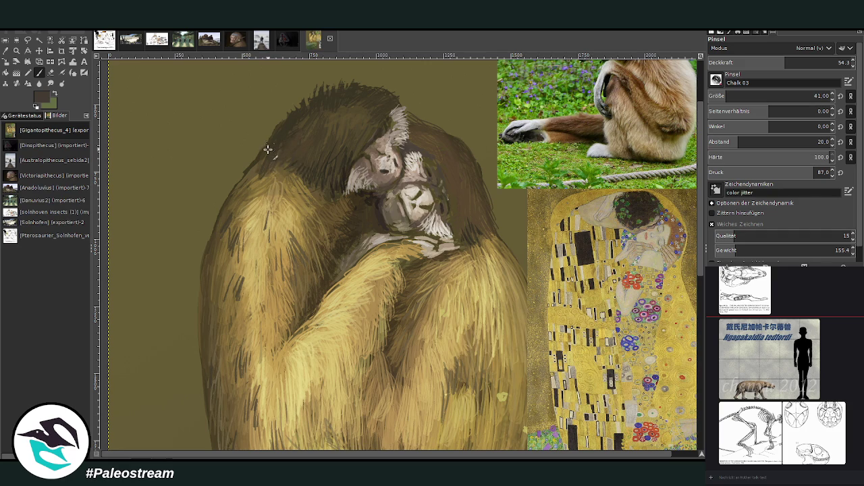
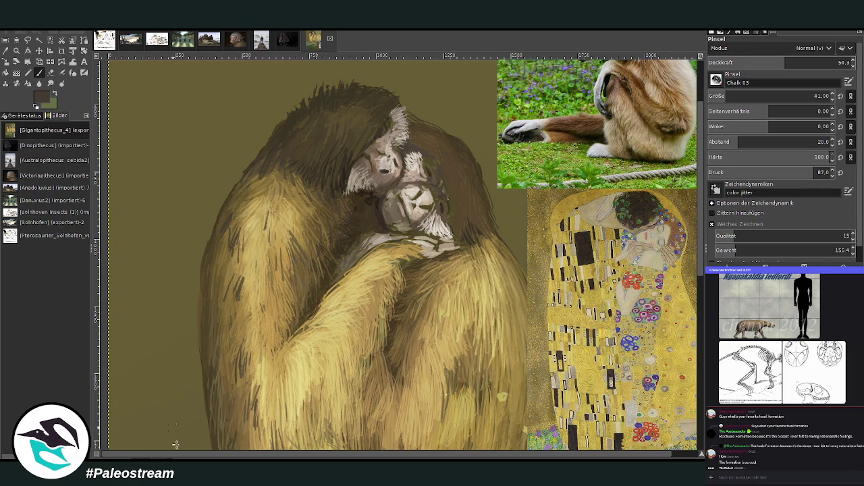
- Stroke dark hair along the gibbon's arm, then light tan and faint dark fur on chest and body
drag(242, 274, 235, 324)
mouse_move(230, 294)
mouse_down()
mouse_move(224, 322)
mouse_move(227, 307)
mouse_up()
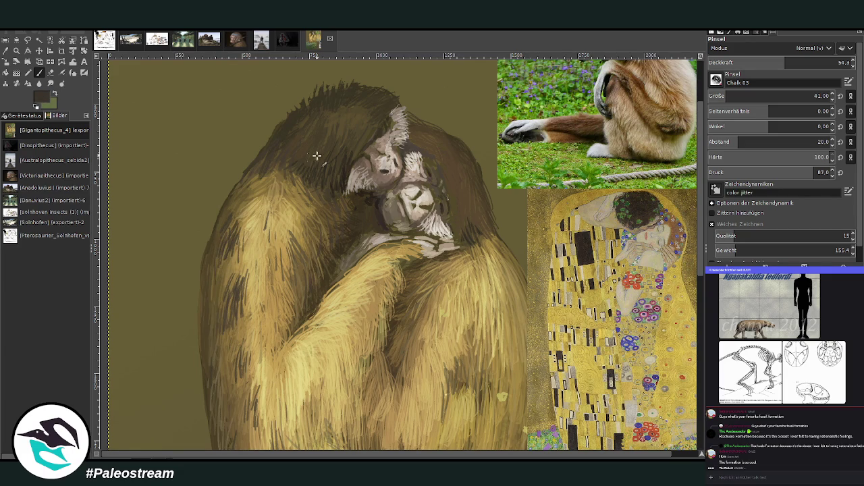
ctrl+click(690, 256)
ctrl+click(698, 246)
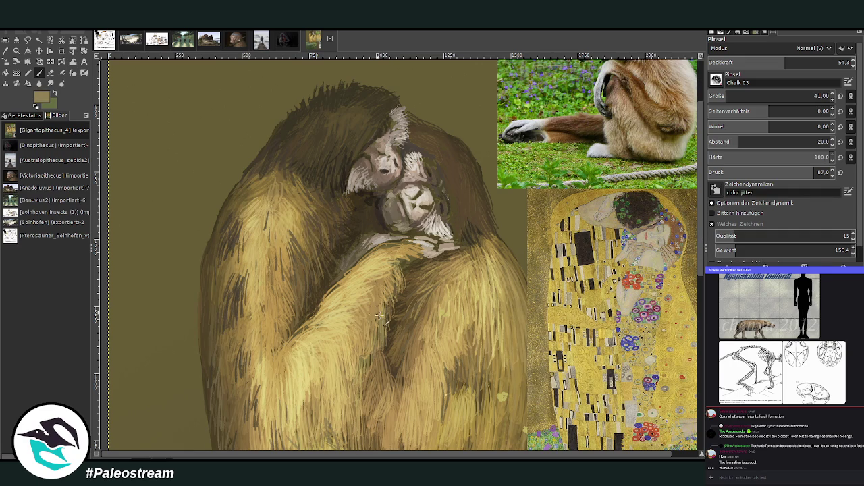
ctrl+click(689, 248)
ctrl+click(586, 162)
drag(388, 302, 383, 326)
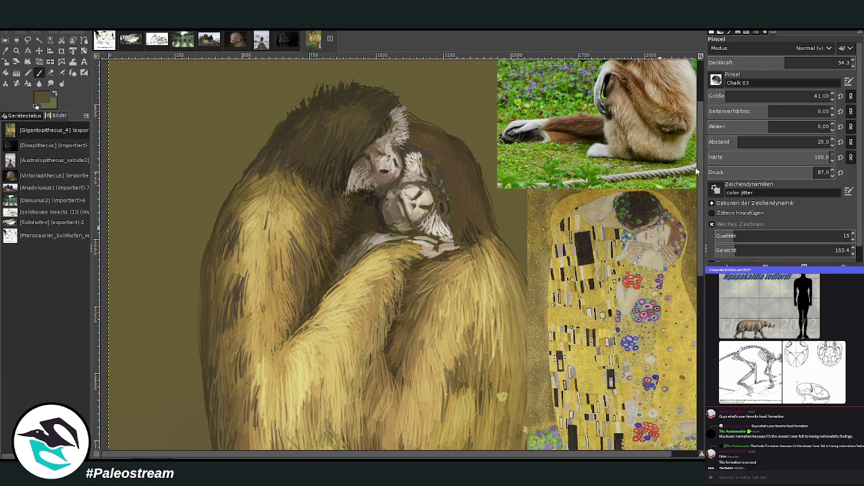
scroll(697, 183, down, 3)
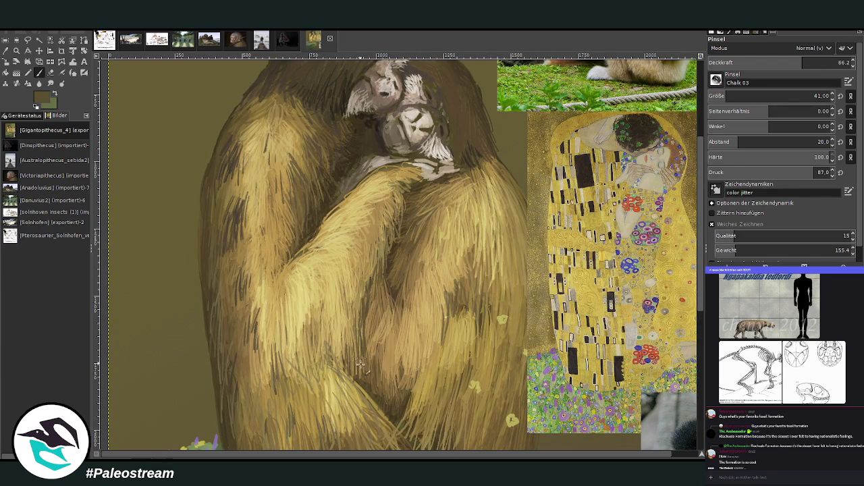
drag(368, 312, 363, 370)
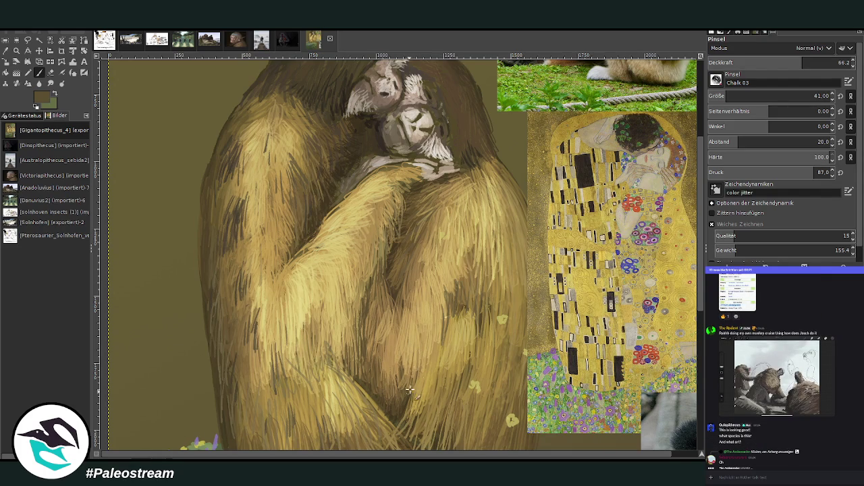
drag(432, 351, 408, 402)
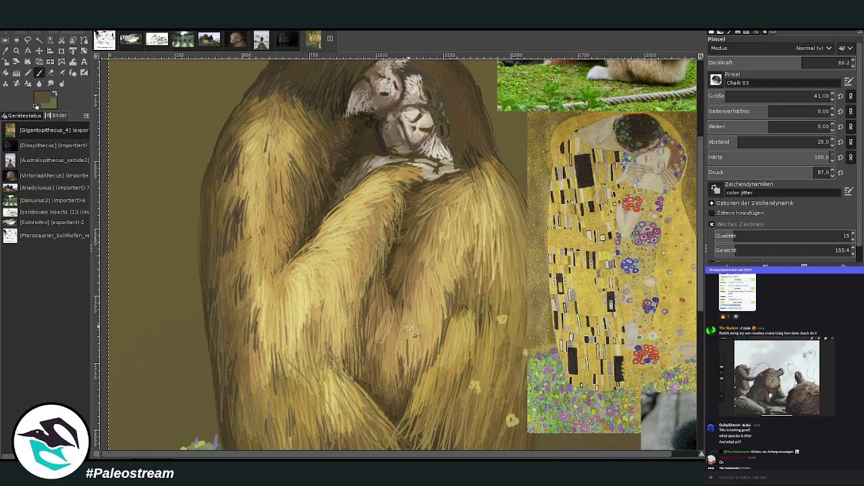
scroll(405, 341, down, 2)
scroll(388, 347, down, 2)
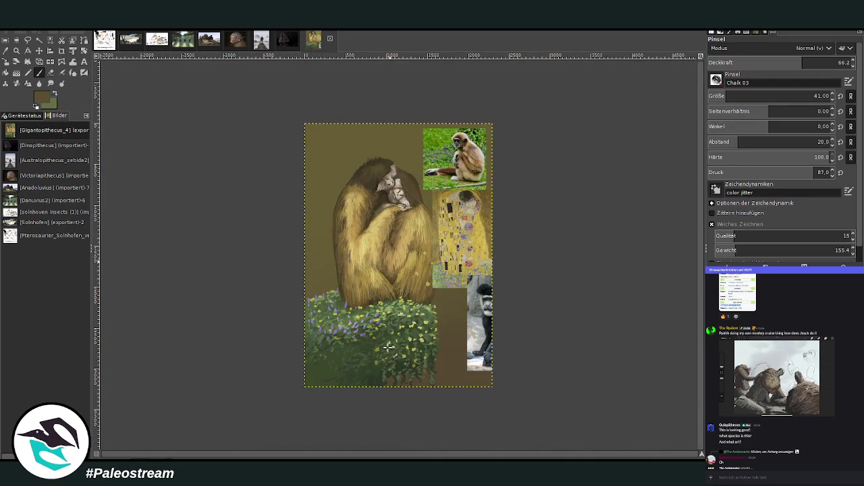
click(16, 50)
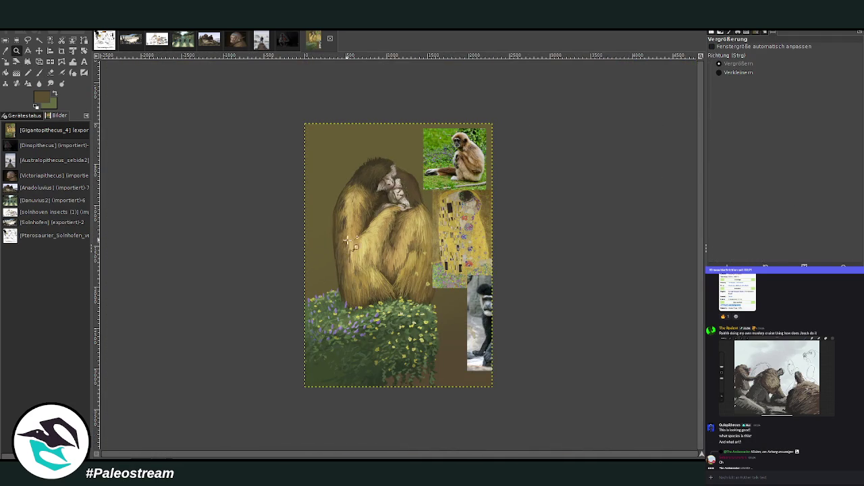
drag(328, 150, 462, 331)
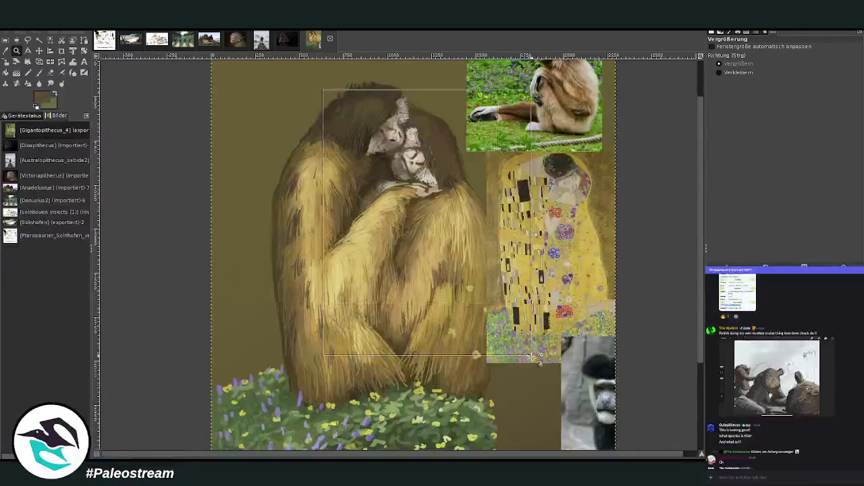
drag(322, 92, 481, 358)
click(39, 73)
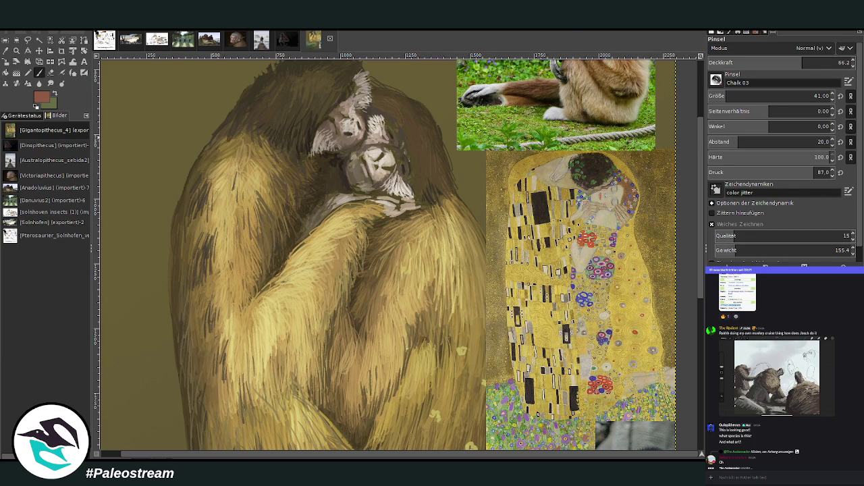
scroll(663, 249, up, 1)
key(shift+ctrl+j)
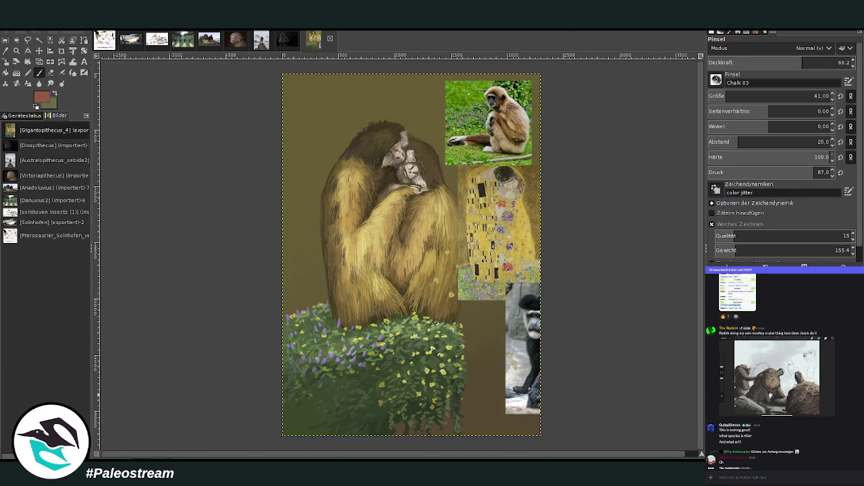
key(x)
- Shade the olive background with gradients from the left canvas edge, the last at 33.4 opacity
click(16, 73)
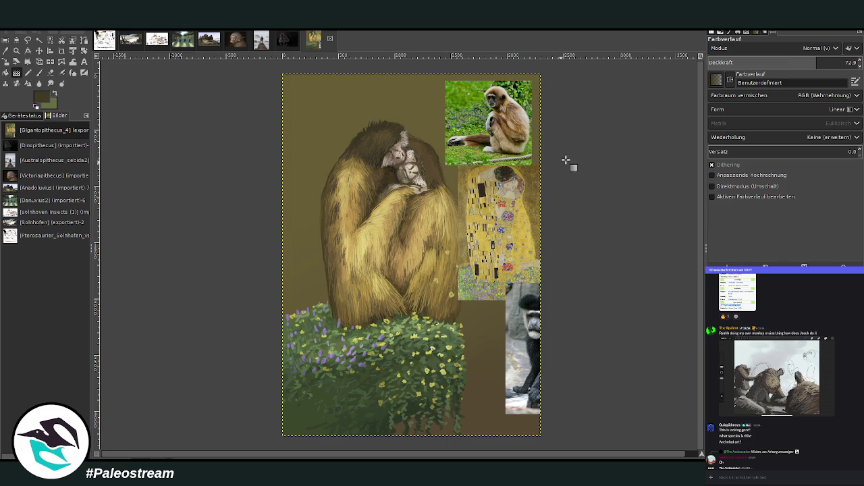
mouse_move(513, 218)
mouse_down()
mouse_move(535, 215)
mouse_move(457, 214)
mouse_up()
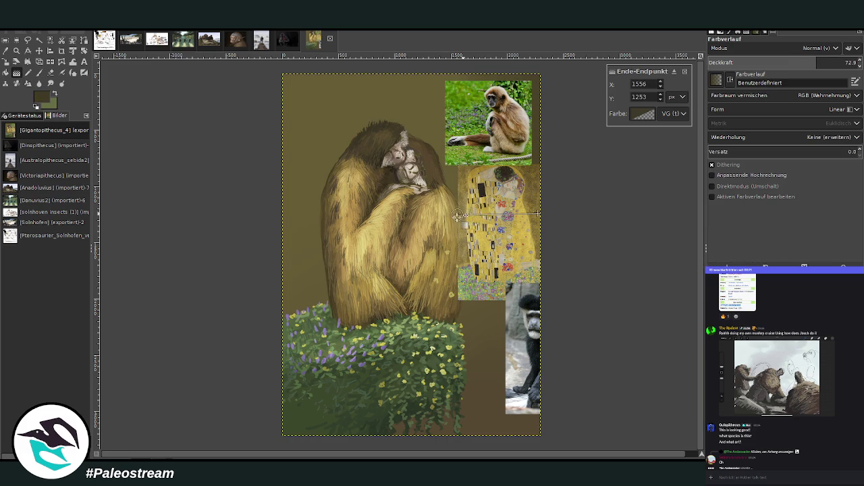
key(Return)
mouse_move(283, 180)
mouse_down()
mouse_move(342, 196)
mouse_move(317, 206)
mouse_up()
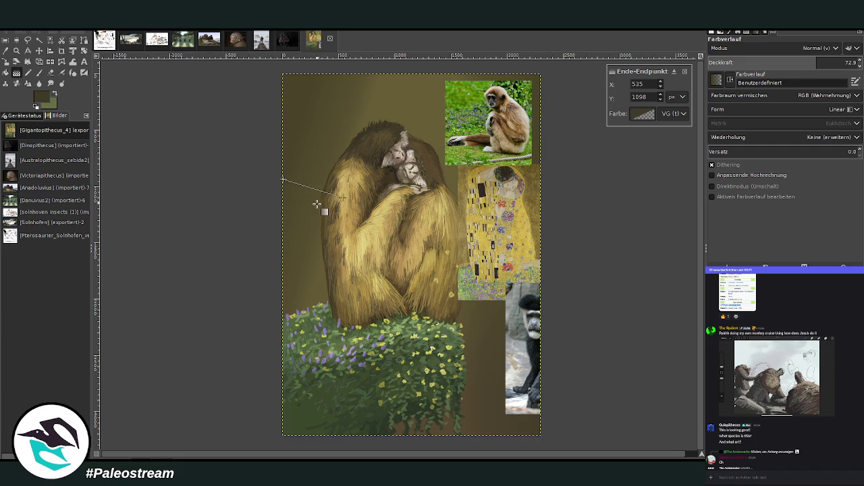
key(Return)
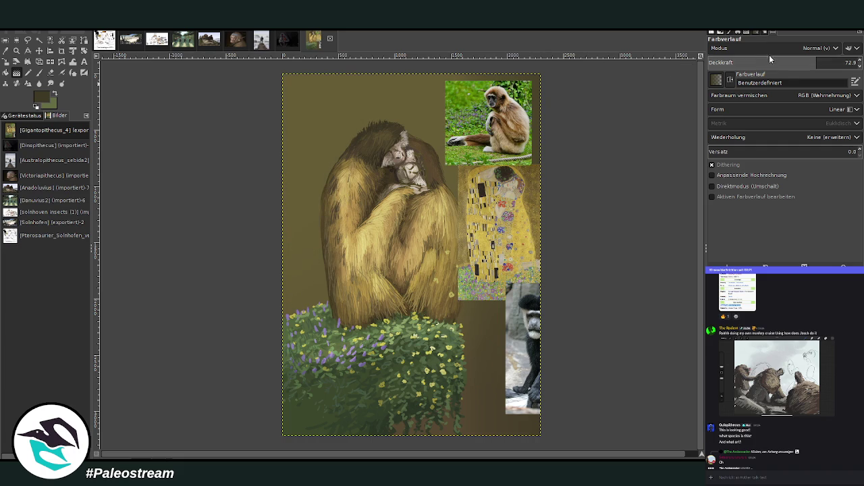
click(759, 62)
drag(280, 172, 370, 186)
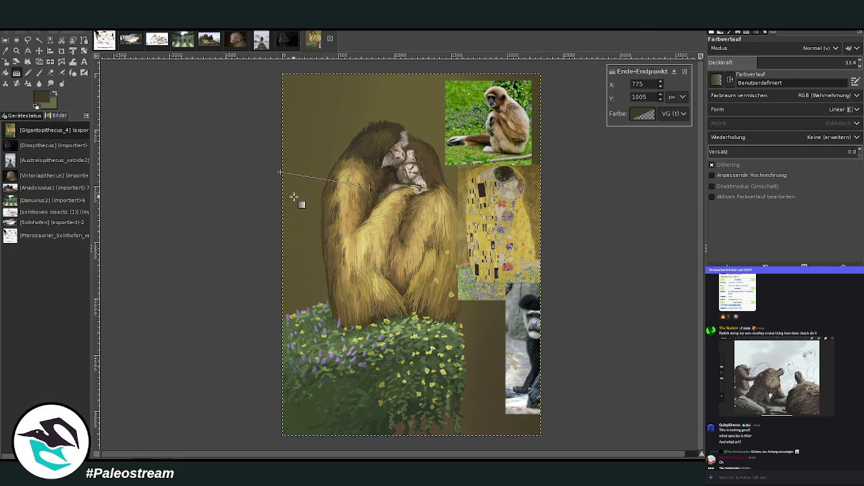
key(Return)
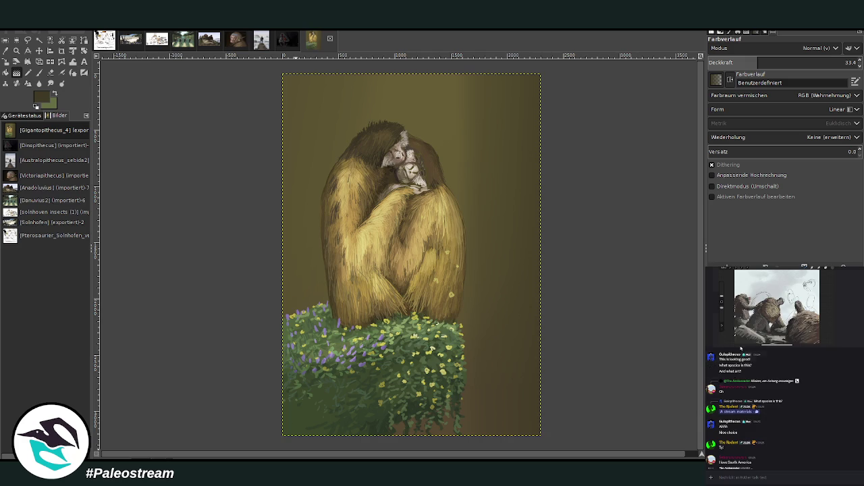
- View the chat's image attachment enlarged, then close it
scroll(719, 420, up, 3)
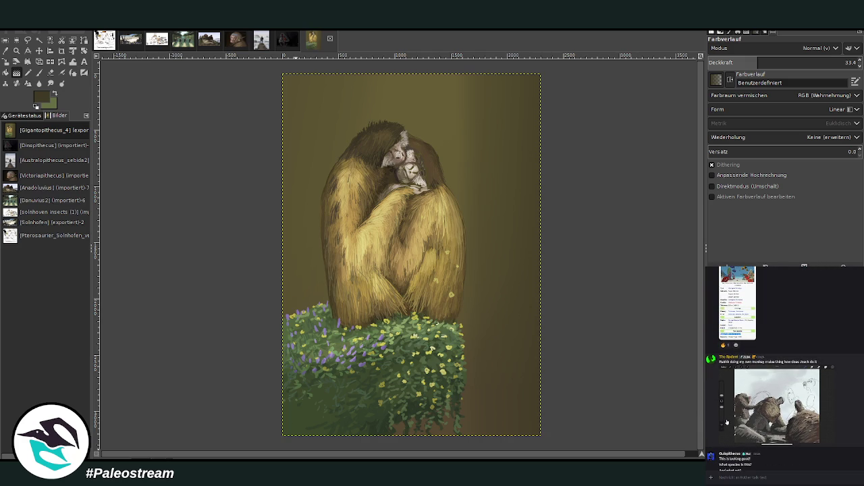
click(733, 412)
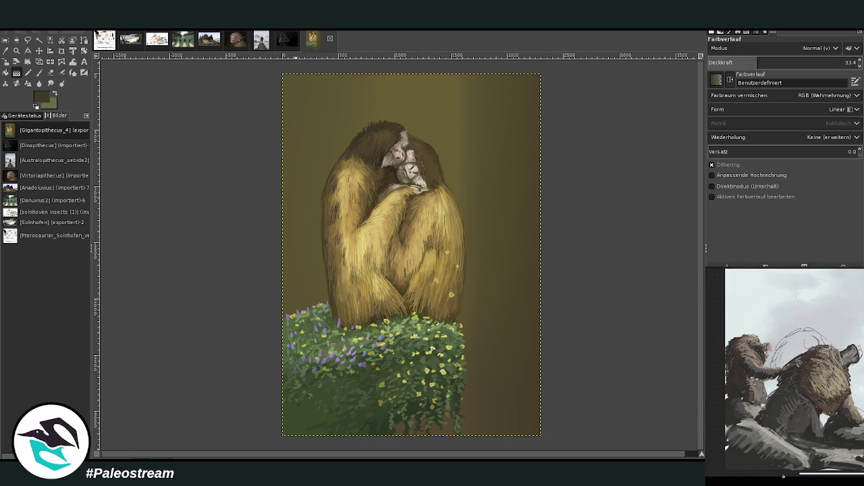
click(781, 481)
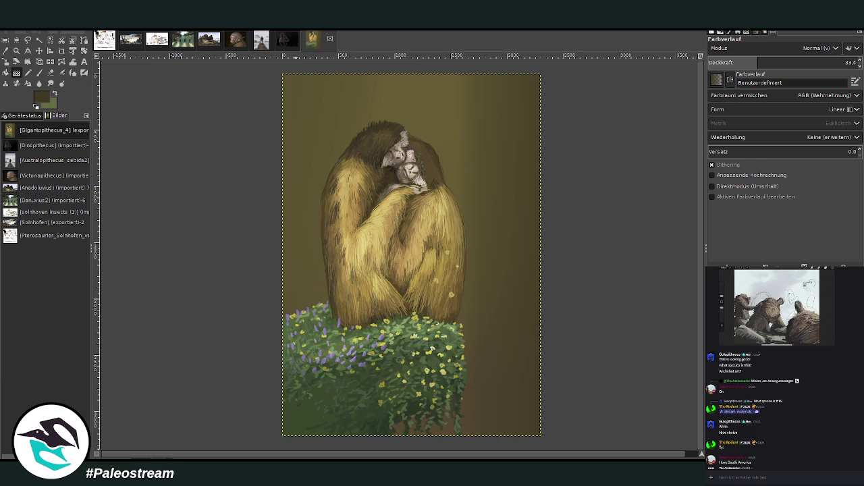
click(17, 50)
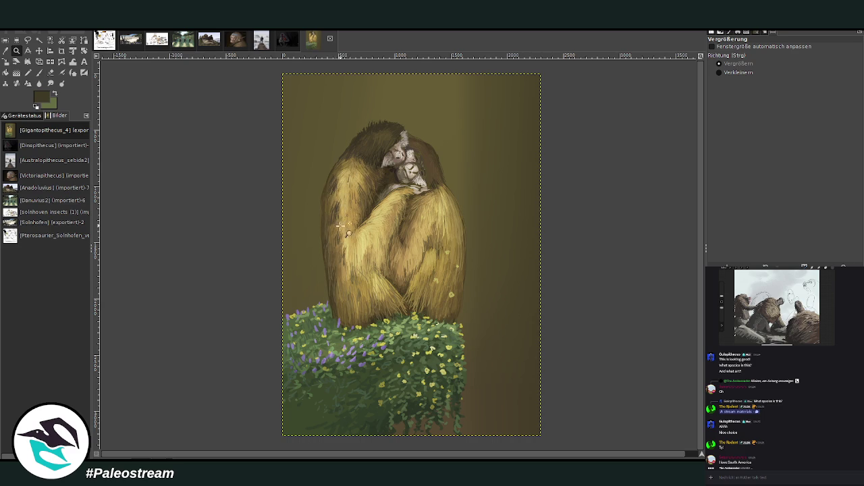
- Zoom into the gibbons' bodies and set the Paintbrush to size 22, opacity 78.2, warmer brown
drag(326, 179, 428, 341)
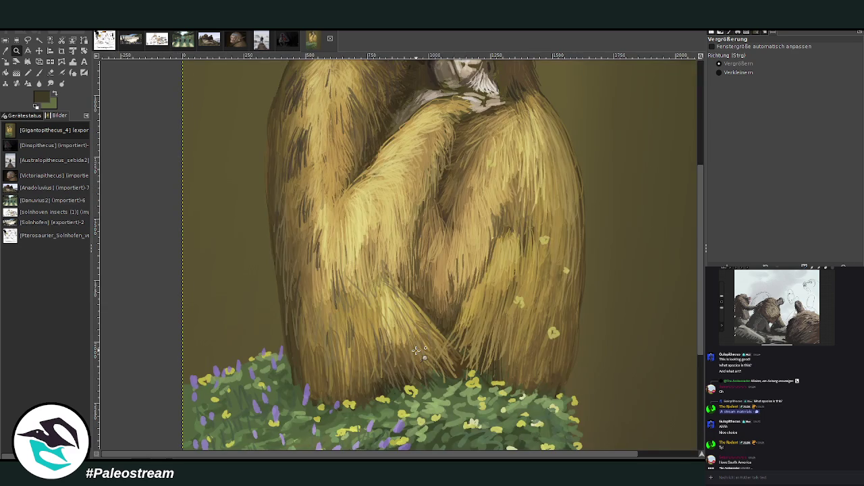
key(p)
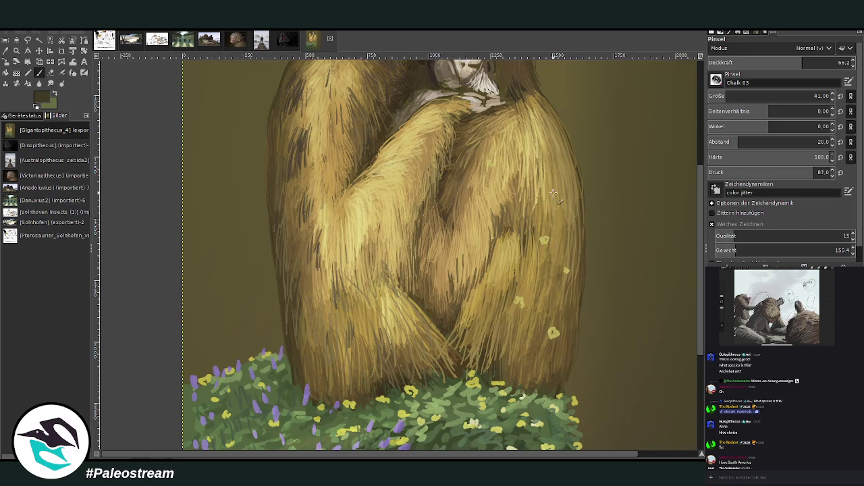
click(821, 62)
click(814, 96)
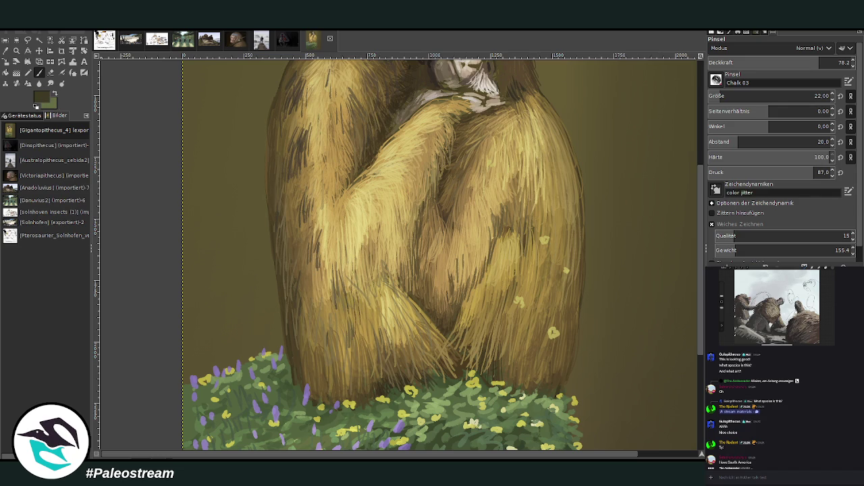
ctrl+click(666, 203)
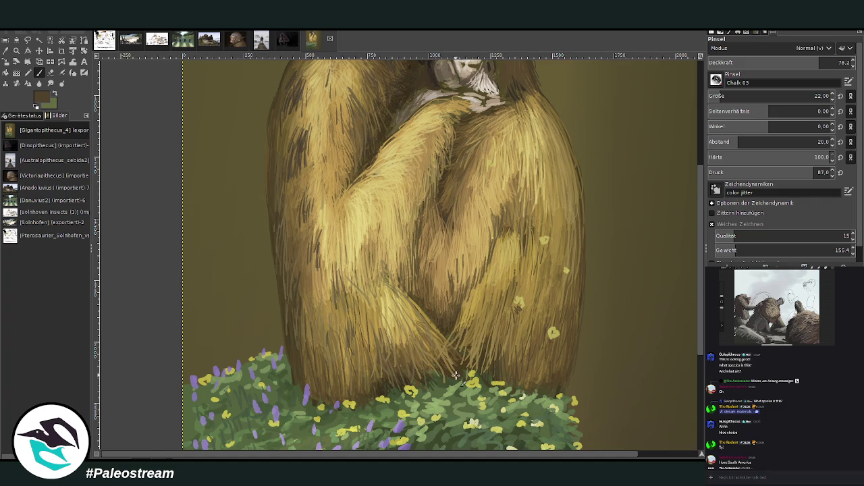
scroll(455, 375, down, 4)
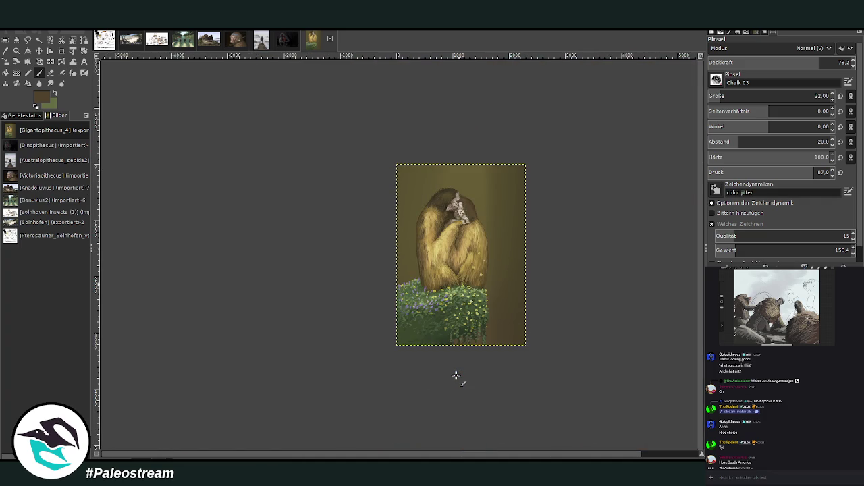
- Zoom into the lower fur and bush, compare The Kiss paste, and leave it undone
click(17, 50)
drag(399, 140, 532, 340)
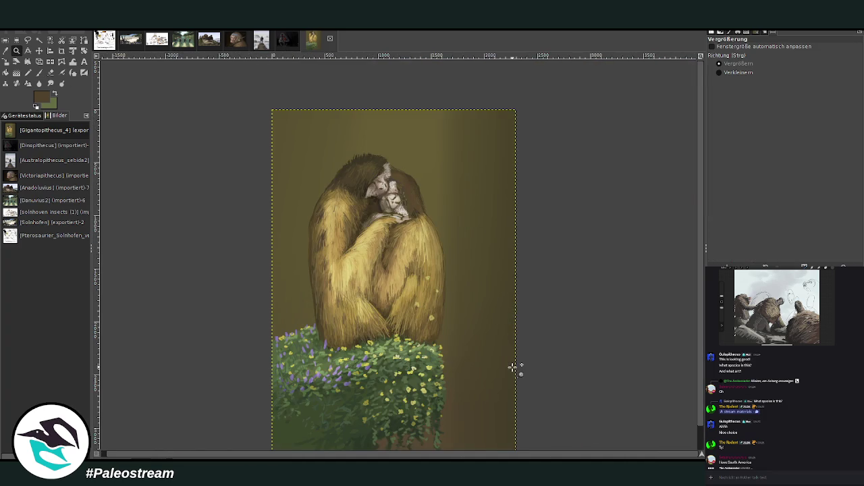
key(ctrl+v)
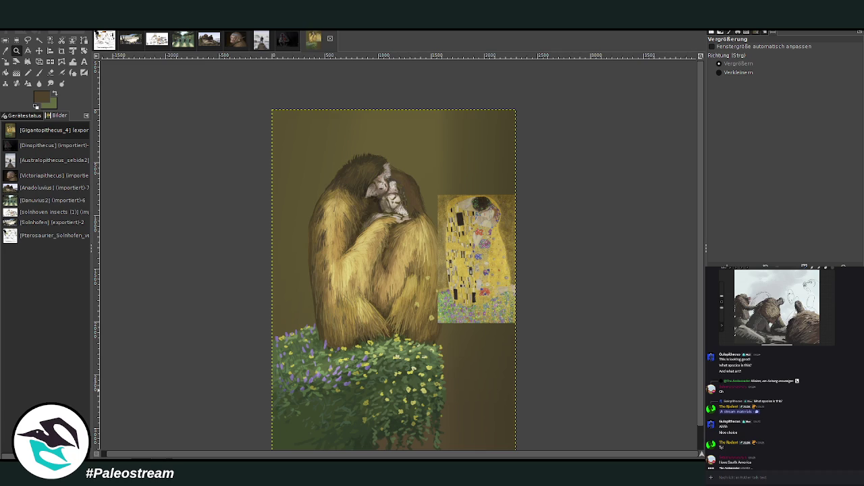
key(ctrl+z)
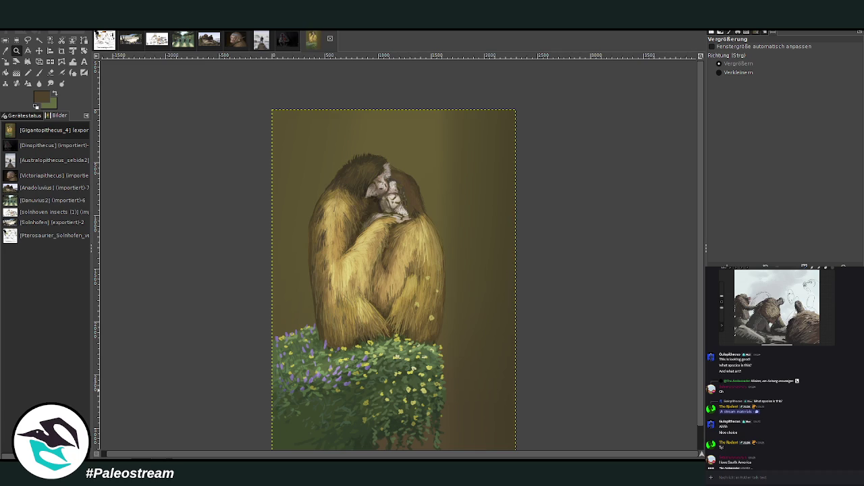
drag(344, 209, 475, 386)
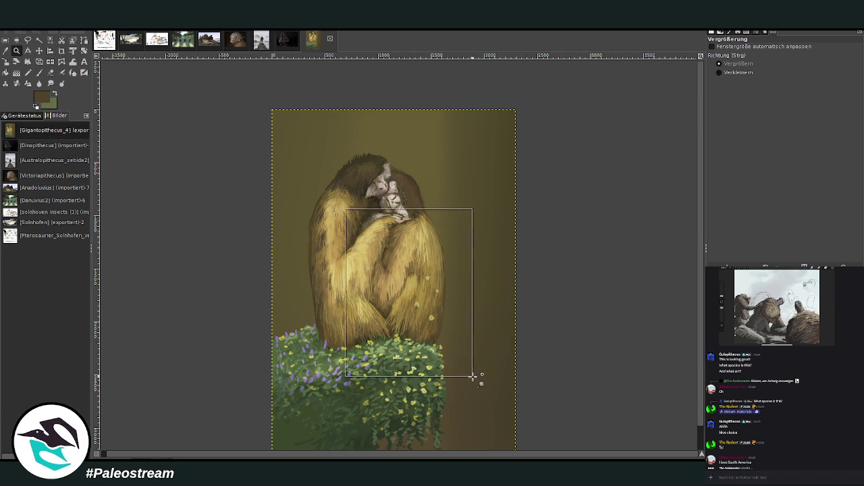
key(ctrl+y)
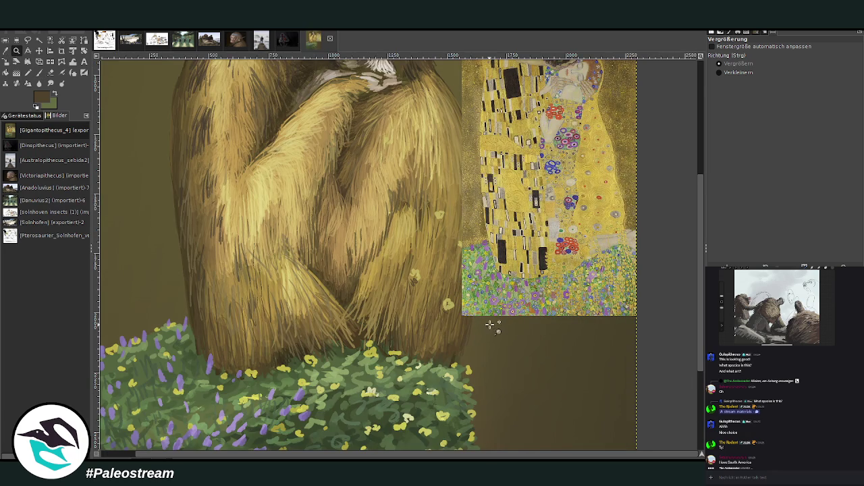
key(ctrl+z)
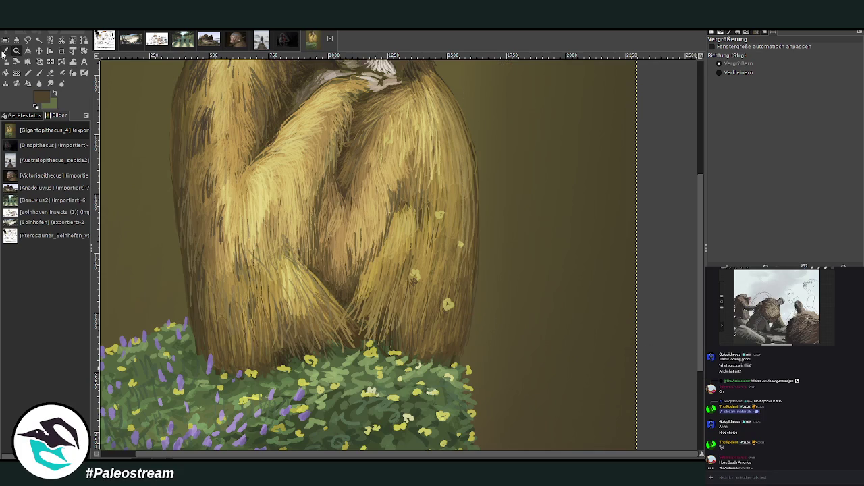
- Sample a light tan from the fur and paint faint strokes at the fur base with brush size 40, opacity 81.1
click(5, 51)
click(251, 338)
click(39, 74)
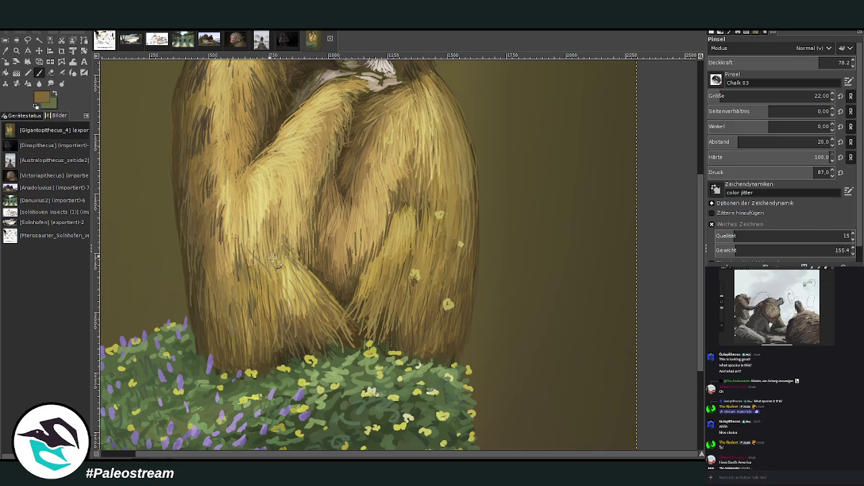
mouse_move(244, 388)
mouse_down()
mouse_move(224, 365)
mouse_move(233, 357)
mouse_move(259, 370)
mouse_up()
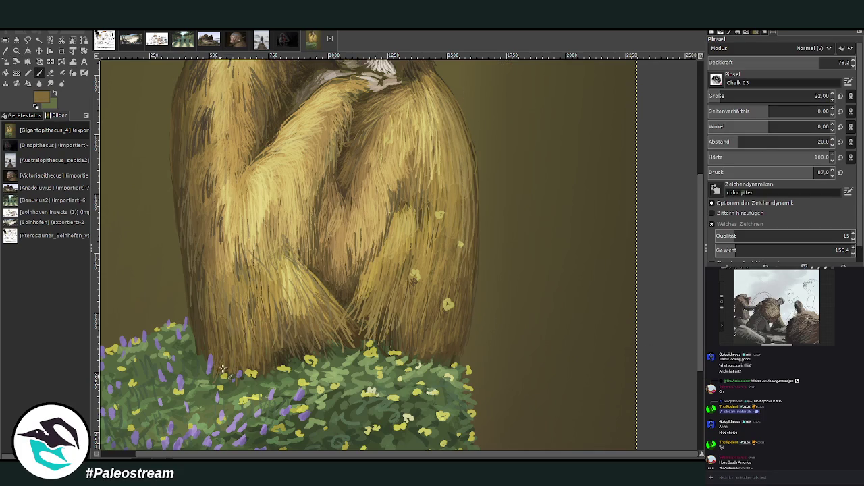
drag(776, 100, 800, 100)
click(797, 62)
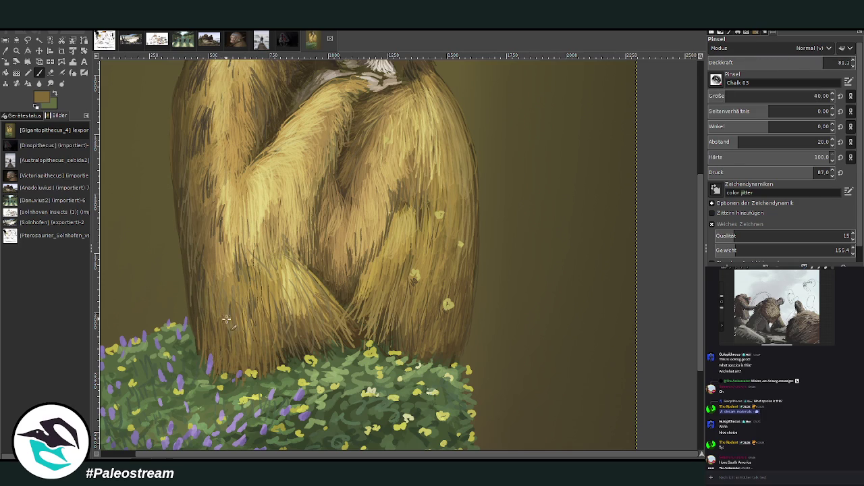
drag(247, 343, 240, 370)
mouse_move(241, 315)
mouse_down()
mouse_move(240, 368)
mouse_move(226, 334)
mouse_move(233, 381)
mouse_move(219, 355)
mouse_move(222, 324)
mouse_up()
drag(214, 364, 230, 322)
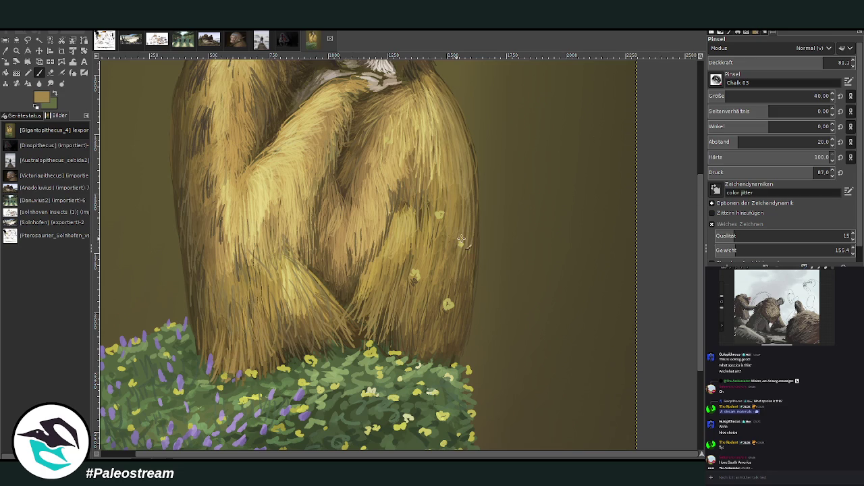
- Paint dark olive-brown, then lighter tan-brown strokes along the lower fur base
ctrl+click(693, 218)
mouse_move(275, 306)
mouse_down()
mouse_move(289, 345)
mouse_move(310, 360)
mouse_up()
mouse_move(301, 326)
mouse_down()
mouse_move(329, 356)
mouse_move(321, 320)
mouse_move(334, 350)
mouse_up()
drag(270, 327, 282, 351)
mouse_move(267, 299)
mouse_down()
mouse_move(271, 338)
mouse_move(263, 300)
mouse_up()
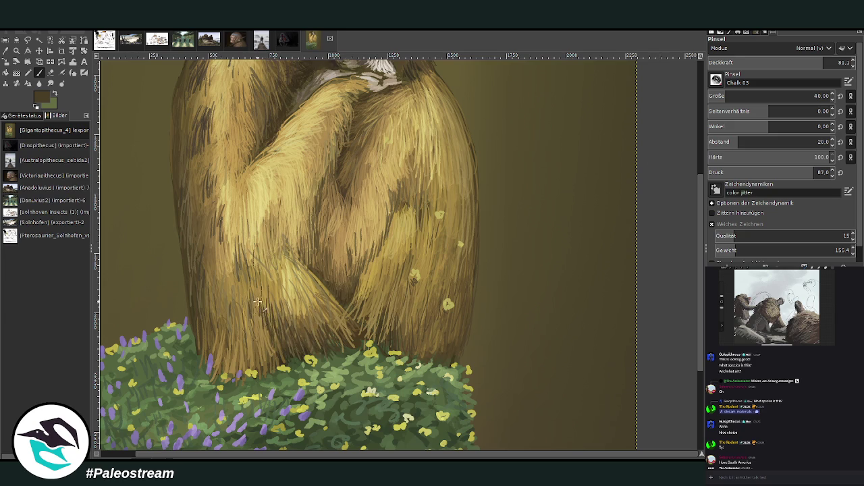
ctrl+click(707, 248)
mouse_move(292, 257)
mouse_down()
mouse_move(293, 287)
mouse_move(277, 290)
mouse_move(285, 282)
mouse_move(256, 270)
mouse_move(249, 284)
mouse_up()
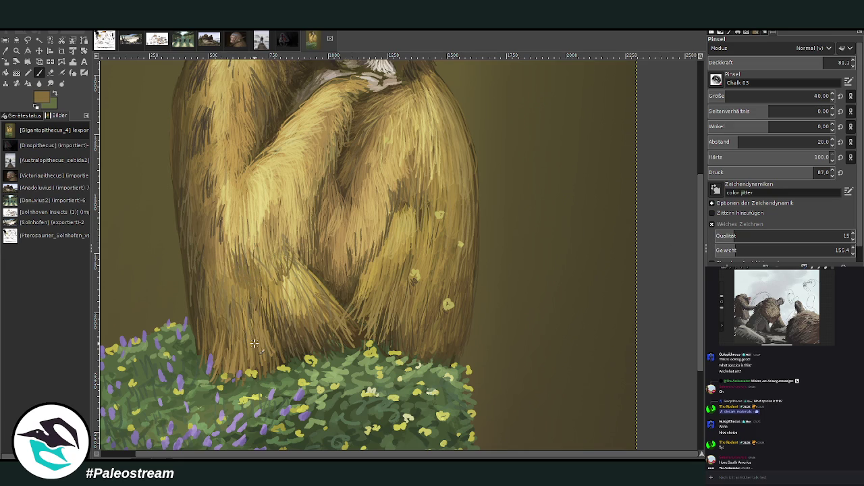
key(minus)
key(minus)
key(minus)
key(minus)
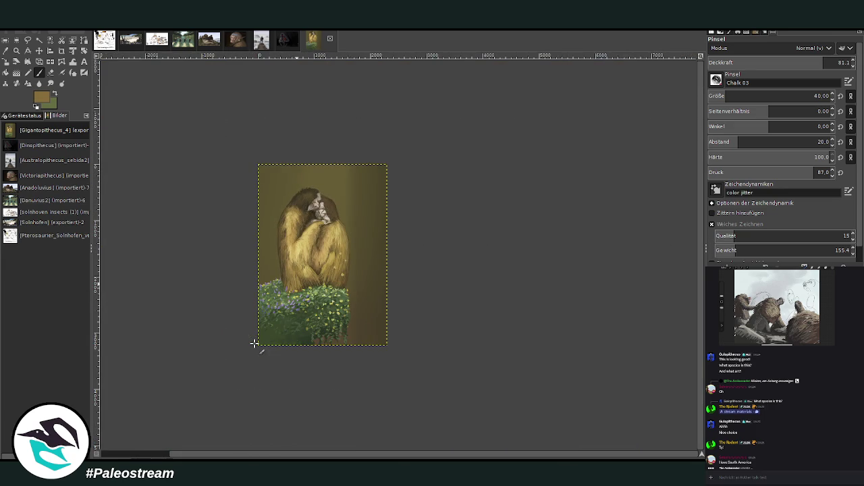
- Zoom in on the gibbons' faces and lighten the muzzle with a sampled light beige
key(z)
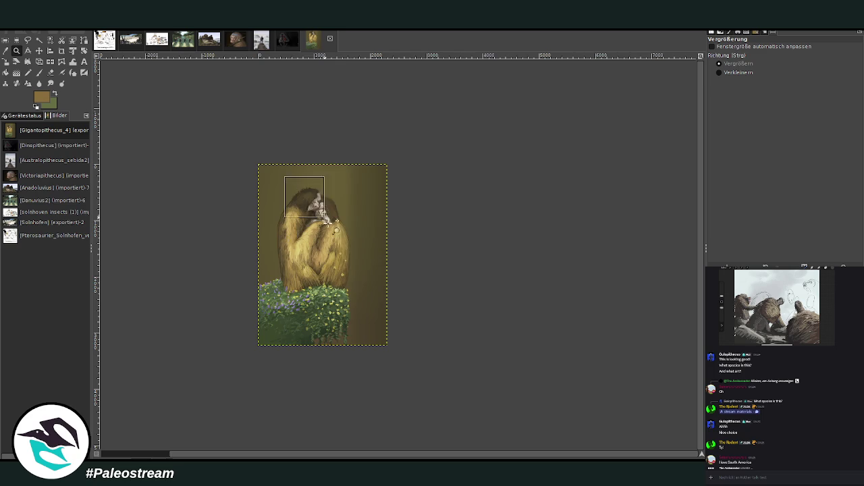
drag(295, 183, 344, 271)
drag(317, 109, 462, 303)
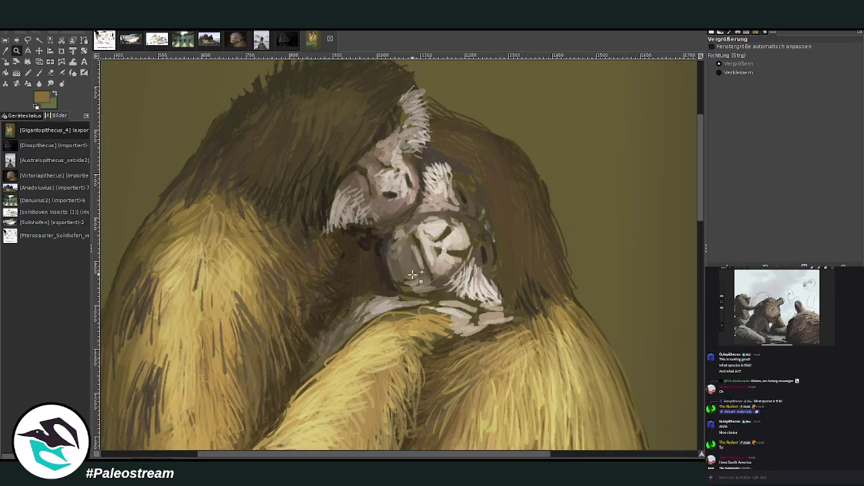
click(5, 50)
click(449, 263)
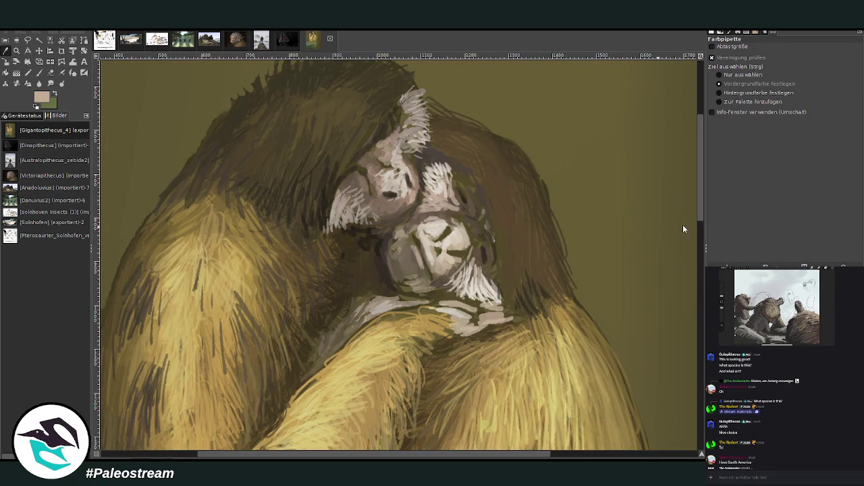
key(p)
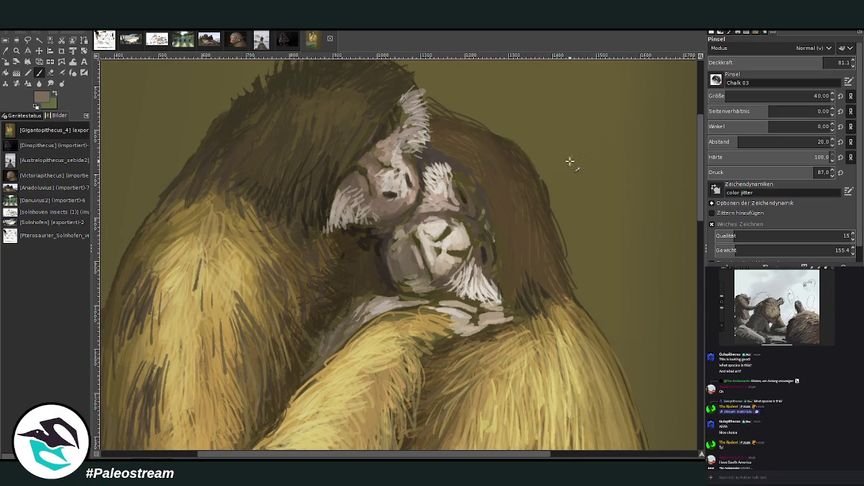
drag(434, 258, 442, 248)
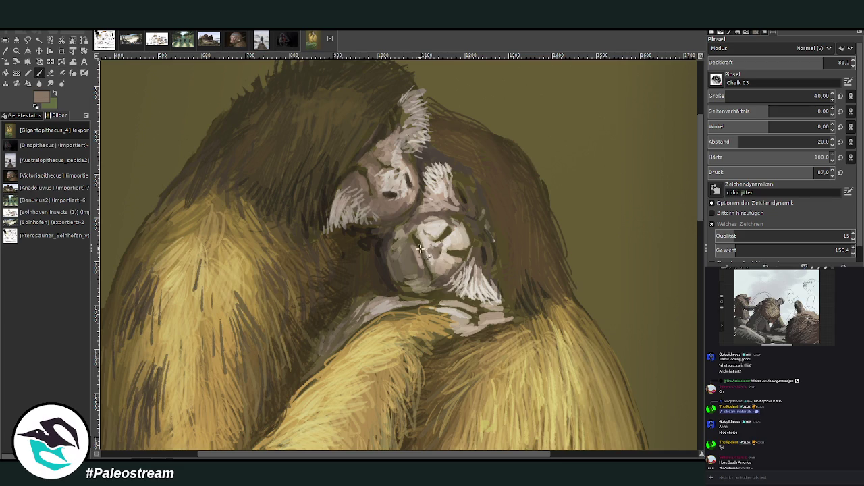
- Paint lighter strokes on the chin, pinkish-grey on the forehead, and darker tones on nose and muzzle
key(x)
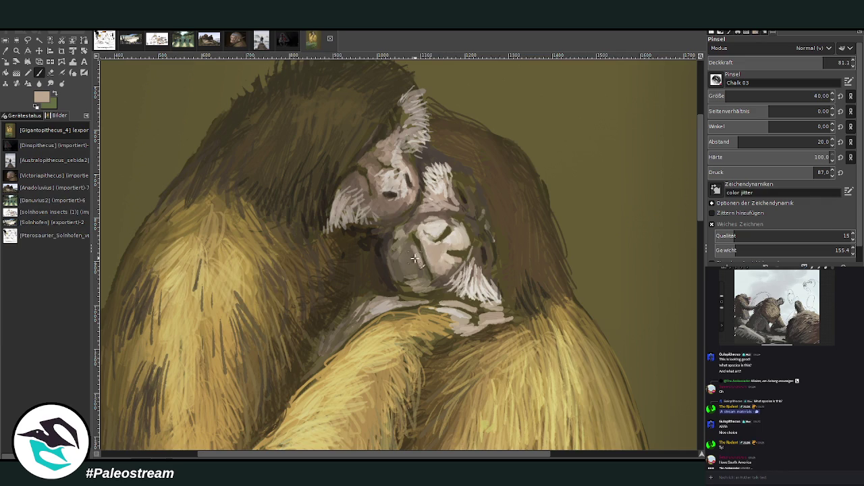
key(x)
mouse_move(414, 268)
mouse_down()
mouse_move(406, 256)
mouse_move(402, 278)
mouse_up()
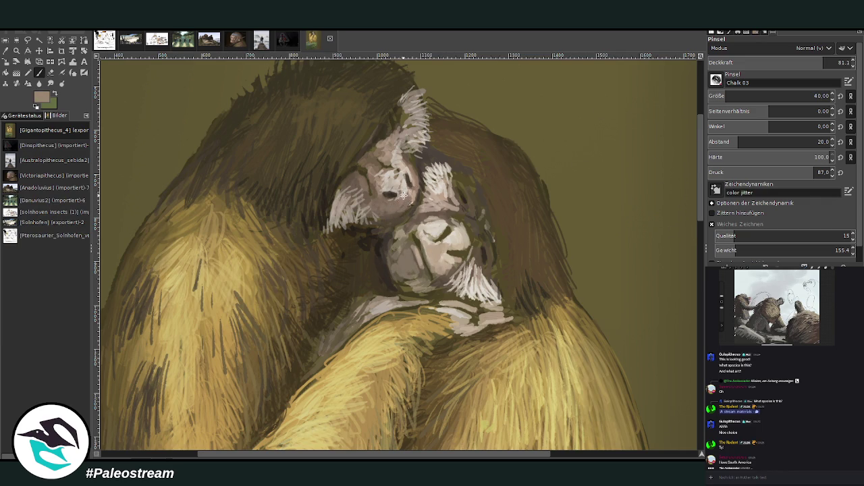
drag(377, 166, 394, 179)
ctrl+click(607, 212)
mouse_move(455, 203)
mouse_down()
mouse_move(469, 231)
mouse_move(423, 236)
mouse_up()
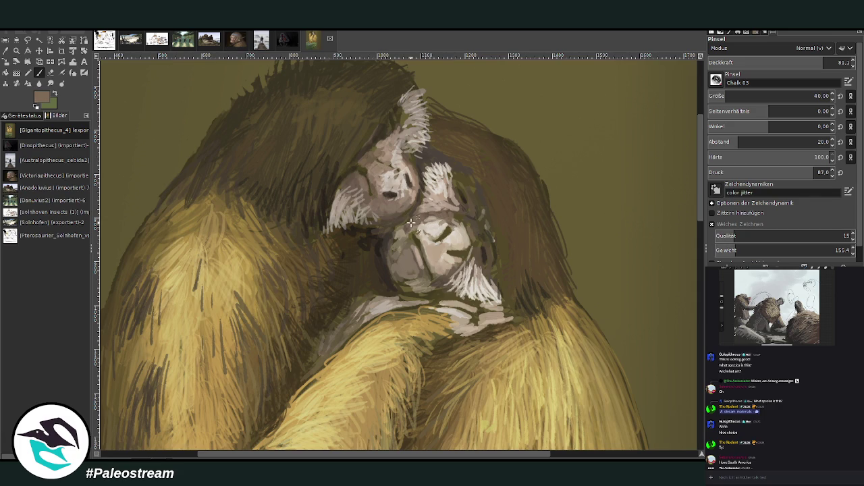
ctrl+click(429, 217)
- Fit the whole painting to the window and paste The Kiss reference onto the canvas
scroll(378, 280, down, 3)
scroll(378, 279, down, 1)
key(z)
drag(332, 114, 492, 395)
key(ctrl+v)
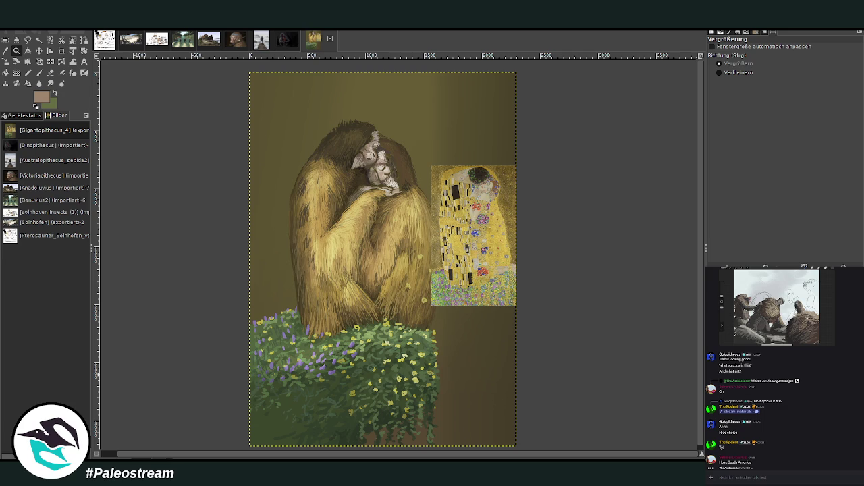
- Toggle The Kiss paste with undo/redo, leave it removed, and zoom in slightly on the painting
key(ctrl+z)
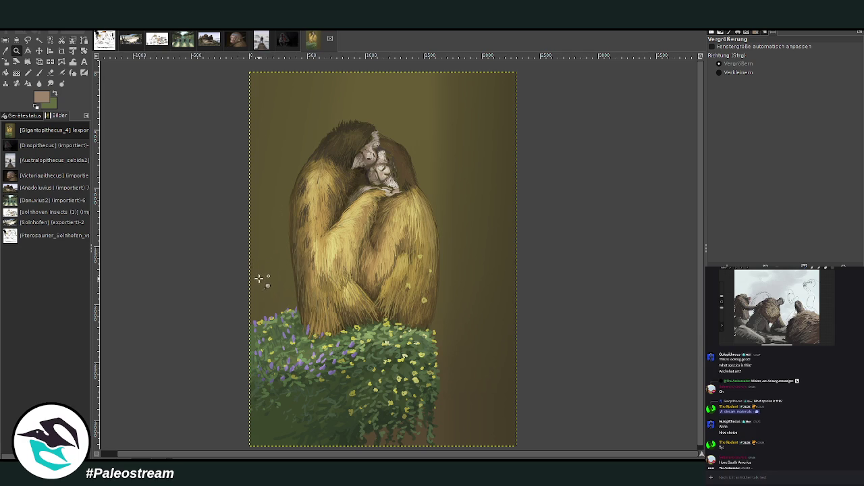
key(ctrl+y)
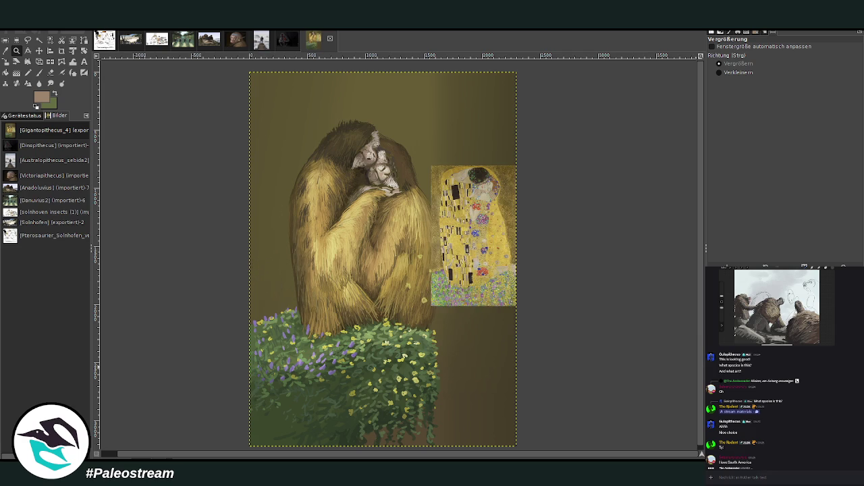
key(ctrl+z)
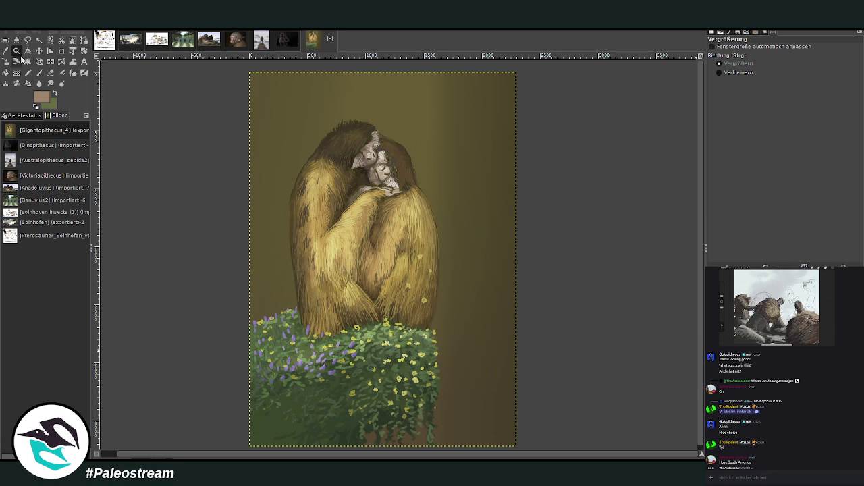
drag(242, 72, 527, 457)
key(m)
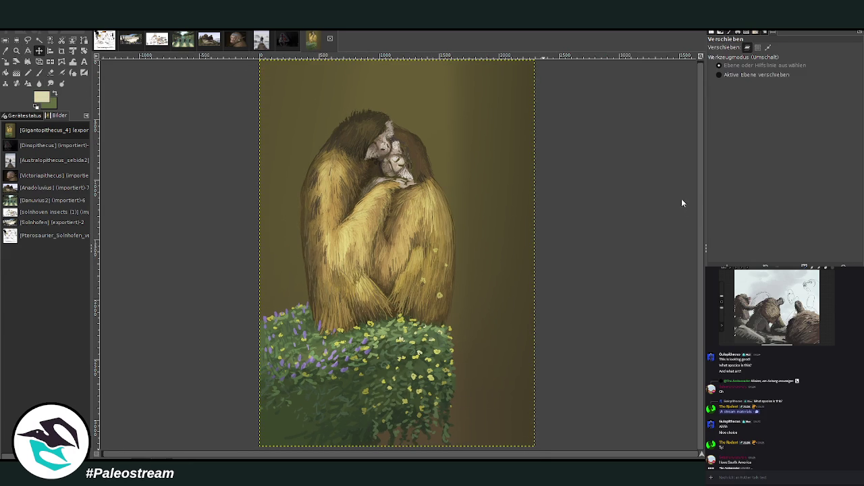
key(z)
key(shift+b)
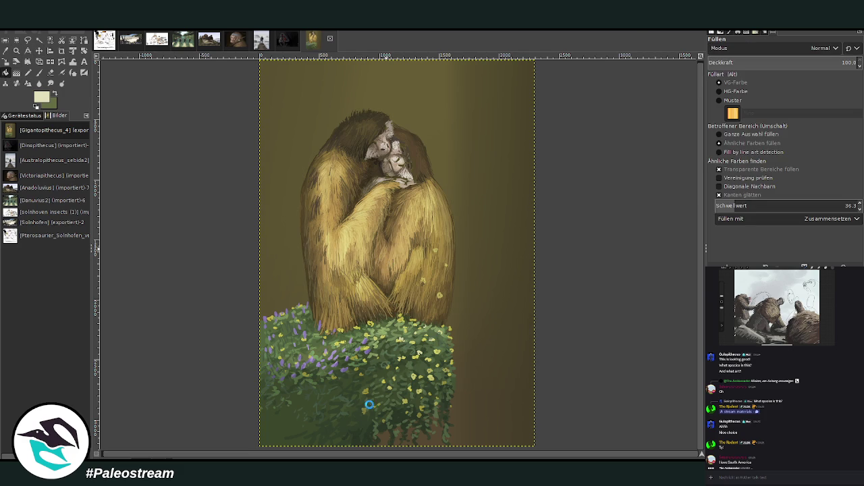
click(353, 425)
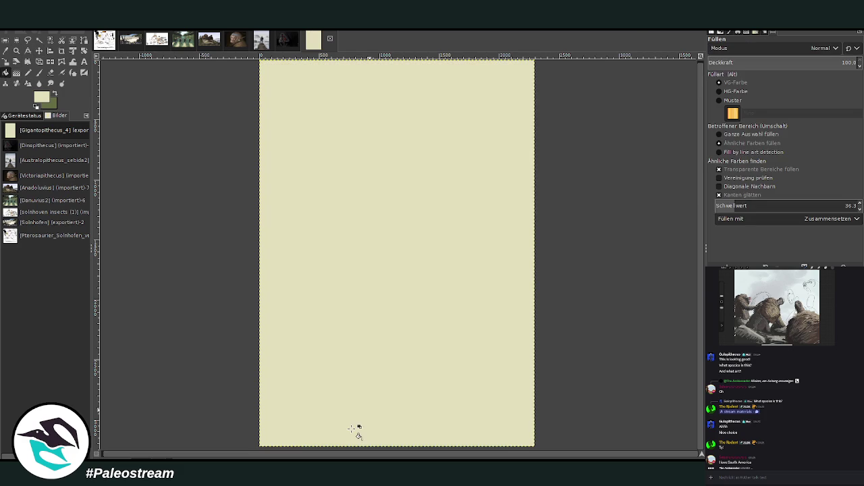
key(ctrl+z)
key(g)
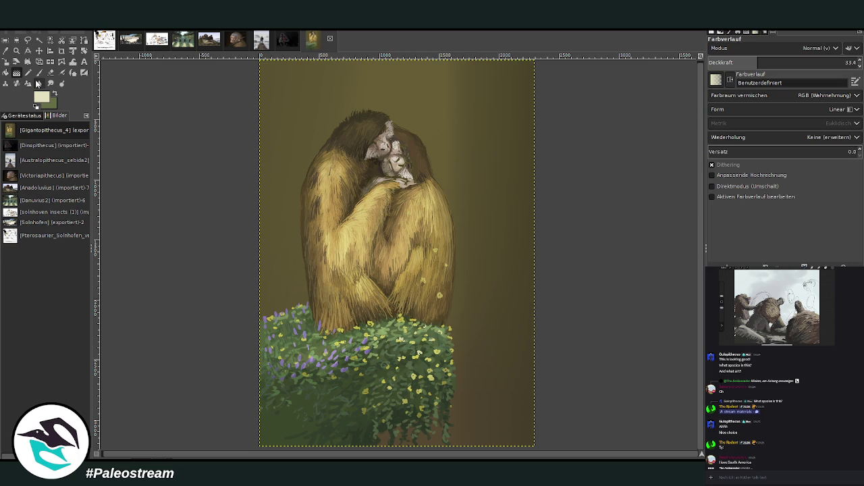
drag(382, 255, 363, 446)
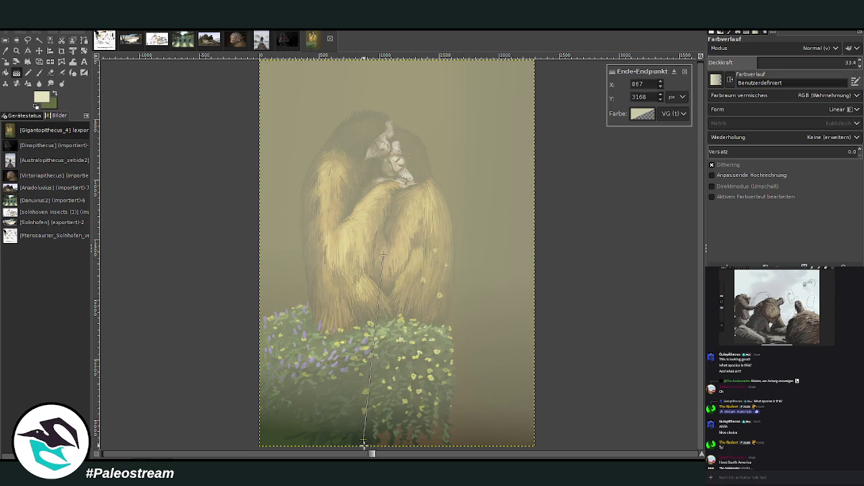
key(Return)
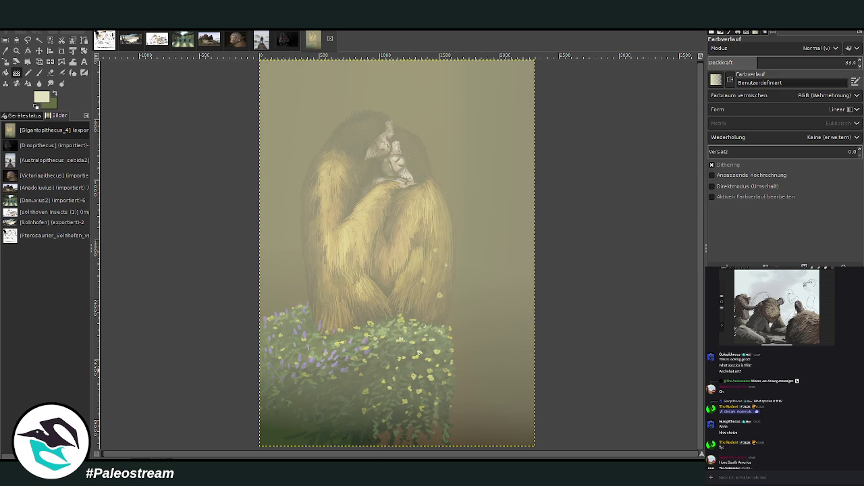
key(ctrl+z)
key(ctrl+z)
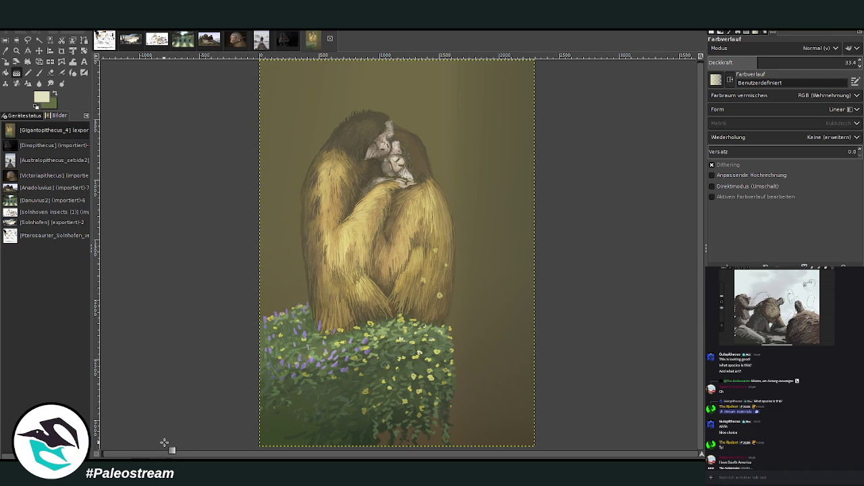
- Sample the dark olive and set the brush to opacity 88.6, spacing 83, jitter 5.48, slightly oval tip
click(16, 50)
drag(244, 60, 542, 333)
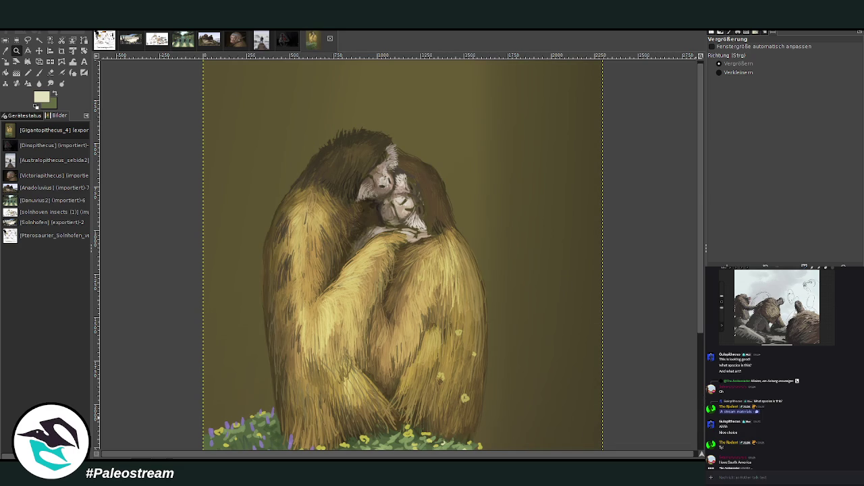
key(o)
click(532, 347)
key(p)
drag(793, 65, 810, 65)
click(742, 143)
click(779, 137)
click(712, 213)
drag(861, 224, 863, 223)
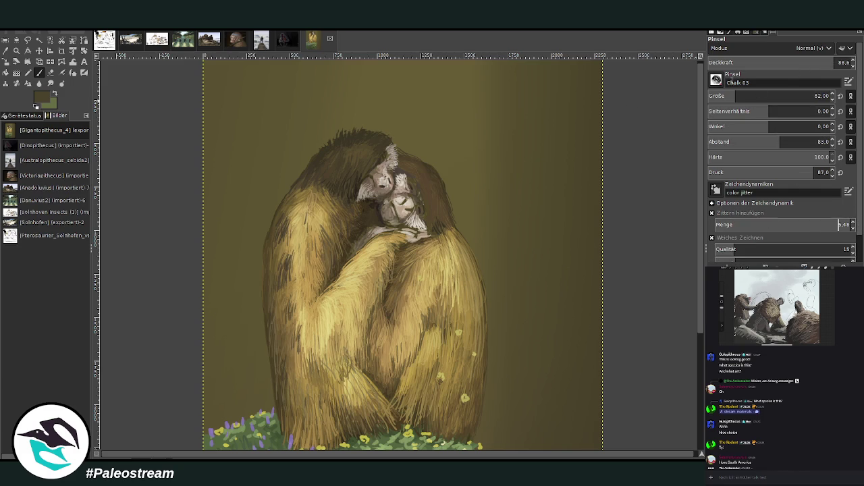
click(745, 111)
- Dab dark chalk speckles down the background right of the gibbons at brush size 188
drag(465, 144, 483, 260)
click(810, 96)
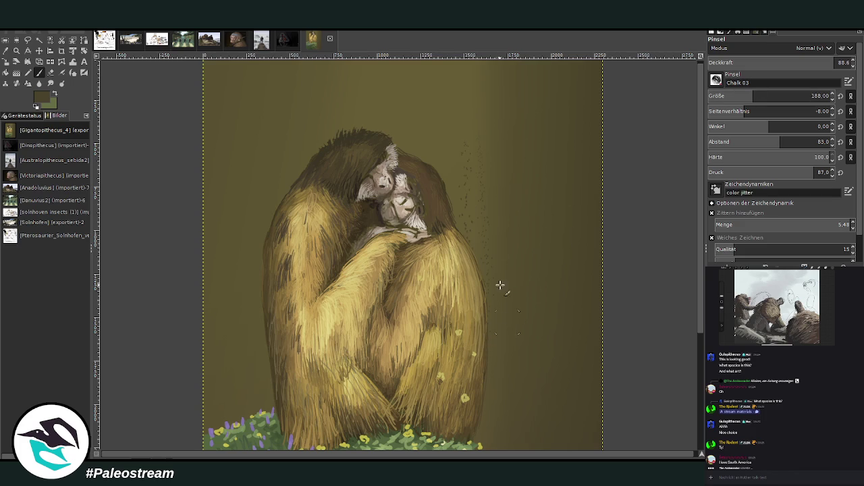
drag(486, 399, 495, 165)
drag(501, 426, 493, 149)
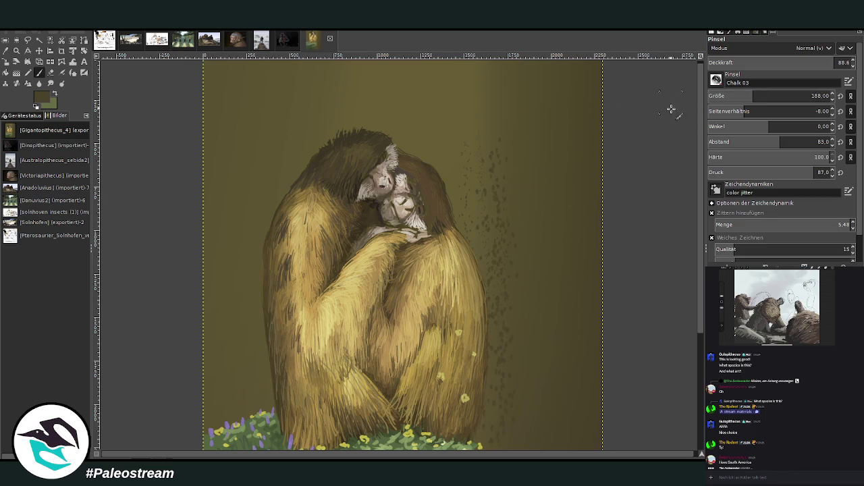
- Adjust the brush: angle -48, slightly lower opacity, aspect -13, then angle back to 0
click(752, 125)
click(837, 63)
scroll(545, 202, down, 5)
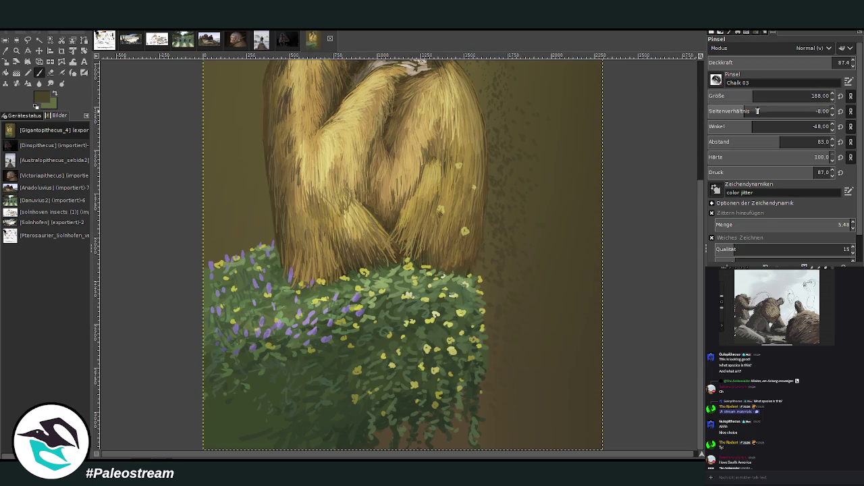
drag(746, 111, 729, 112)
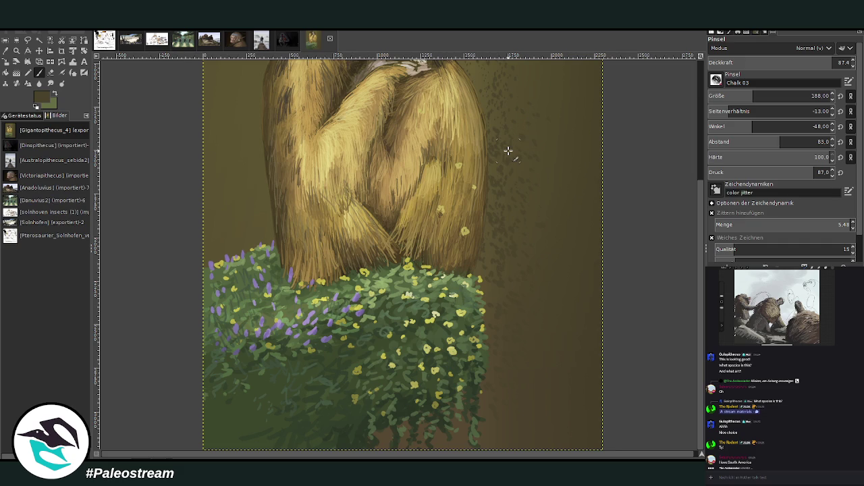
click(841, 126)
scroll(703, 201, up, 5)
- At brush size 350, speckle the background upper-left, right of, and above the gibbons' heads
click(773, 94)
drag(270, 271, 260, 112)
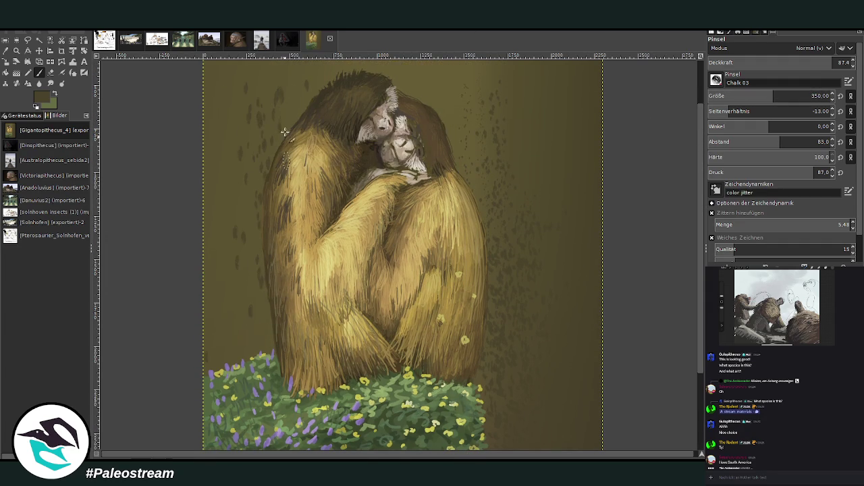
drag(467, 223, 495, 216)
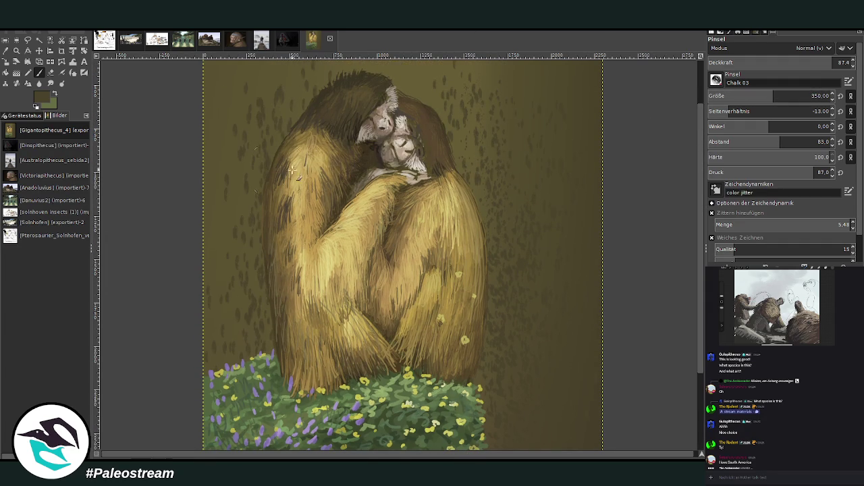
scroll(702, 234, up, 1)
scroll(702, 234, down, 5)
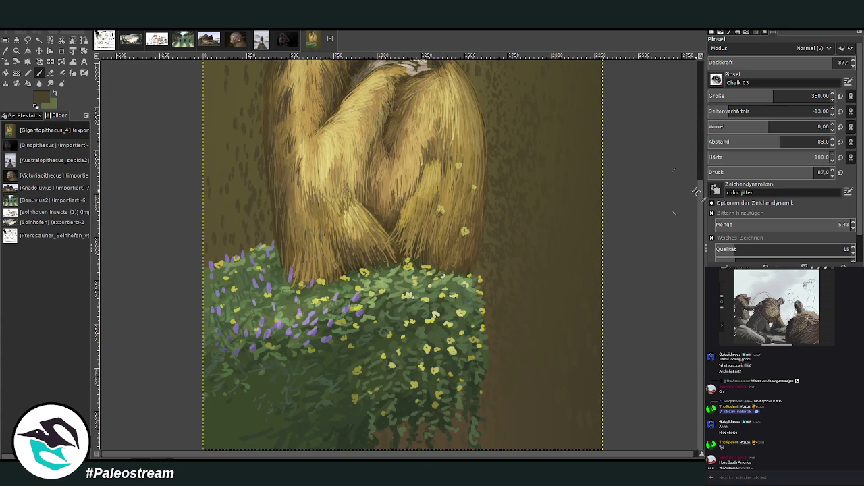
scroll(698, 193, up, 6)
click(362, 97)
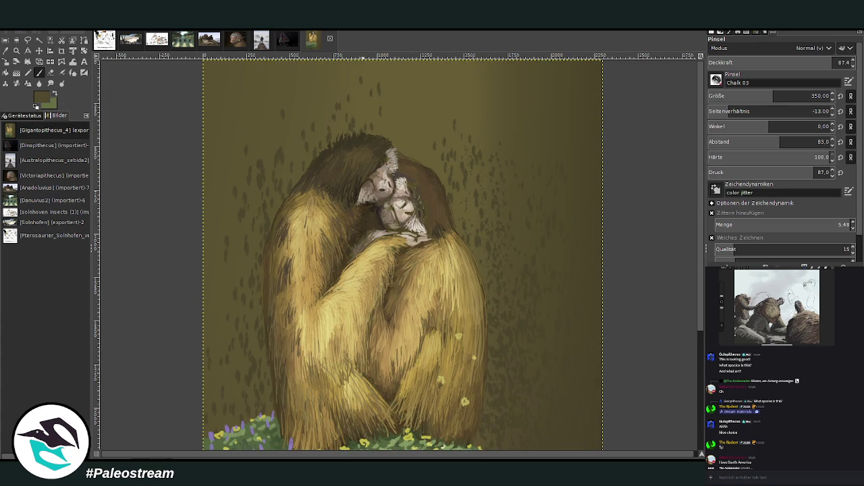
click(396, 135)
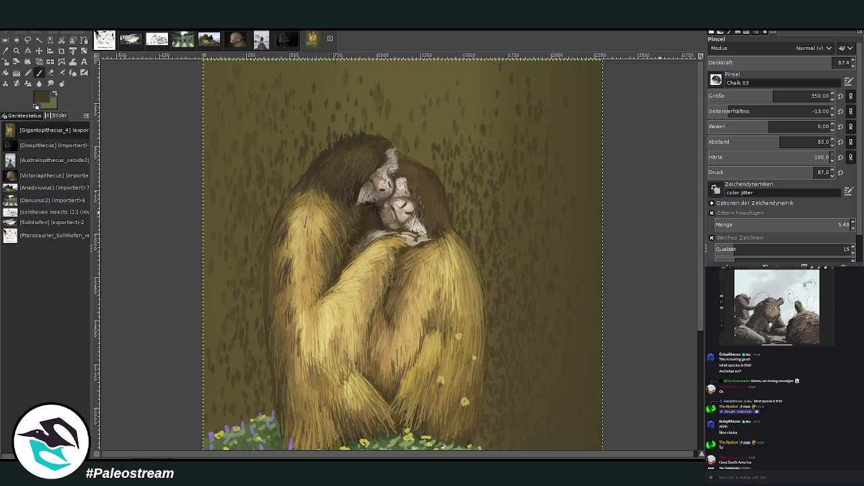
scroll(696, 321, down, 5)
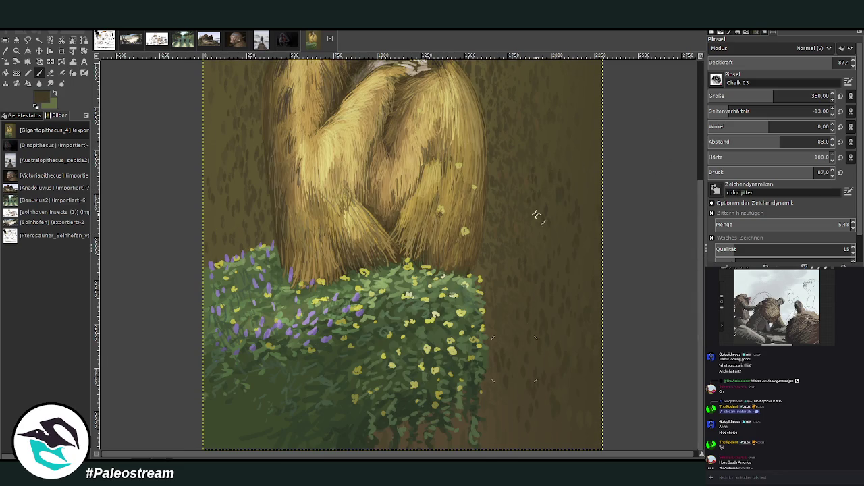
- Undo stray dabs, then paint softly below right of the bush at hardness 59, opacity 39.7, size 518
click(795, 64)
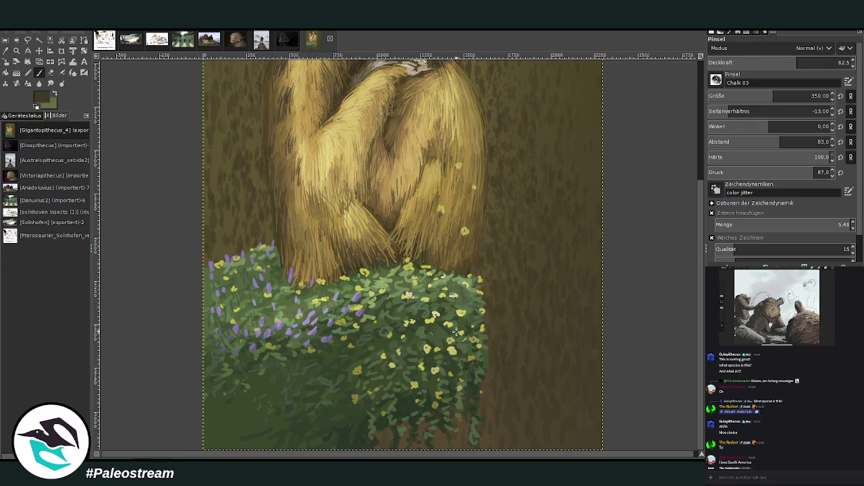
click(813, 62)
mouse_move(567, 445)
mouse_down()
mouse_move(522, 283)
mouse_move(515, 332)
mouse_move(569, 386)
mouse_move(551, 423)
mouse_up()
key(ctrl+z)
key(ctrl+z)
key(ctrl+z)
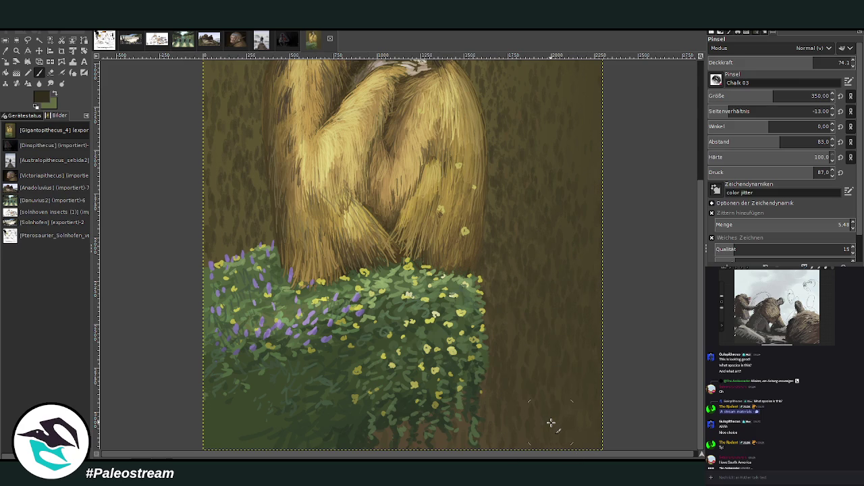
click(779, 156)
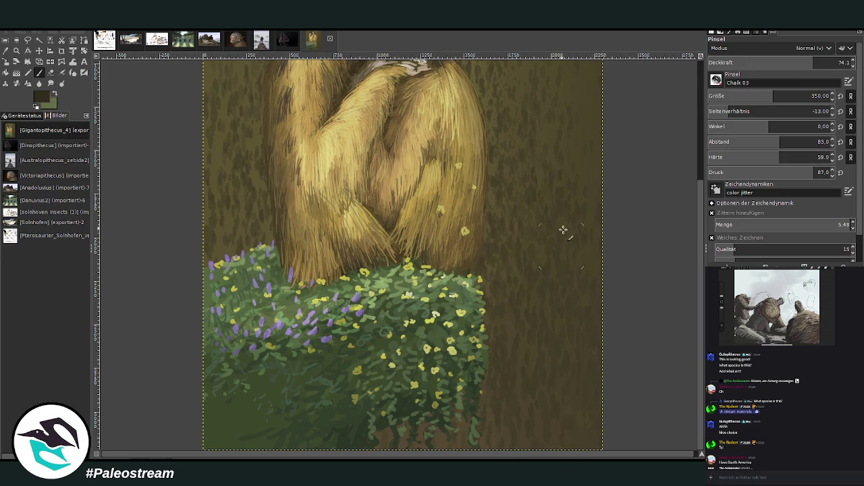
click(765, 62)
drag(773, 96, 792, 96)
drag(449, 430, 483, 434)
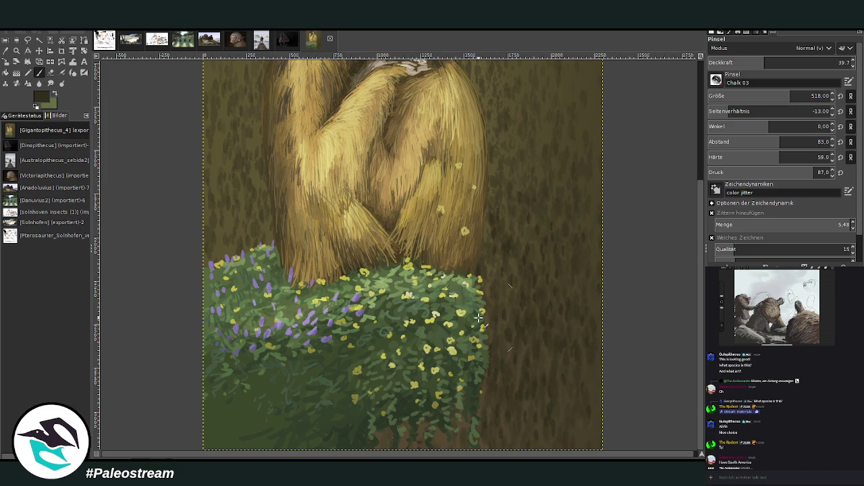
key(minus)
key(minus)
key(minus)
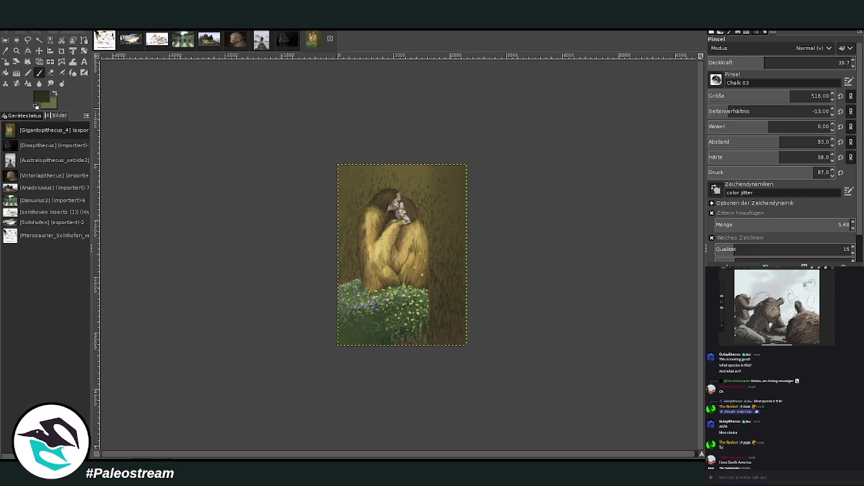
- Apply a vertical Linear Motion Blur to the painting
key(z)
drag(337, 147, 464, 332)
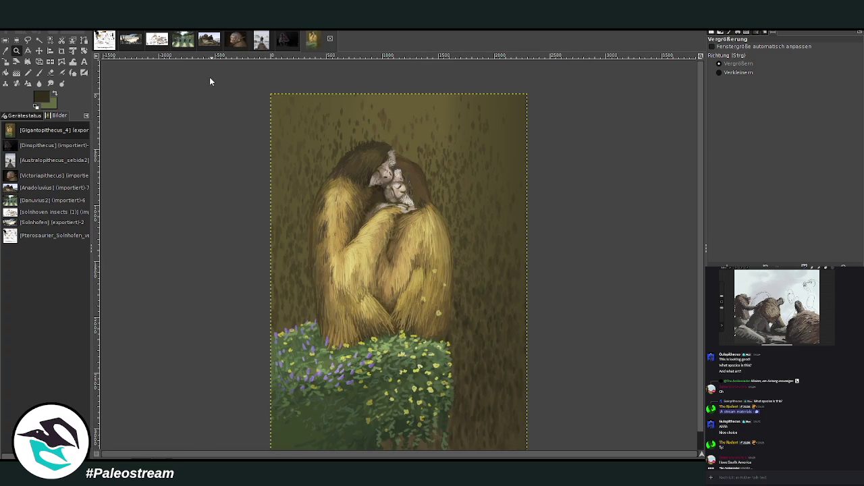
key(ctrl+shift+f)
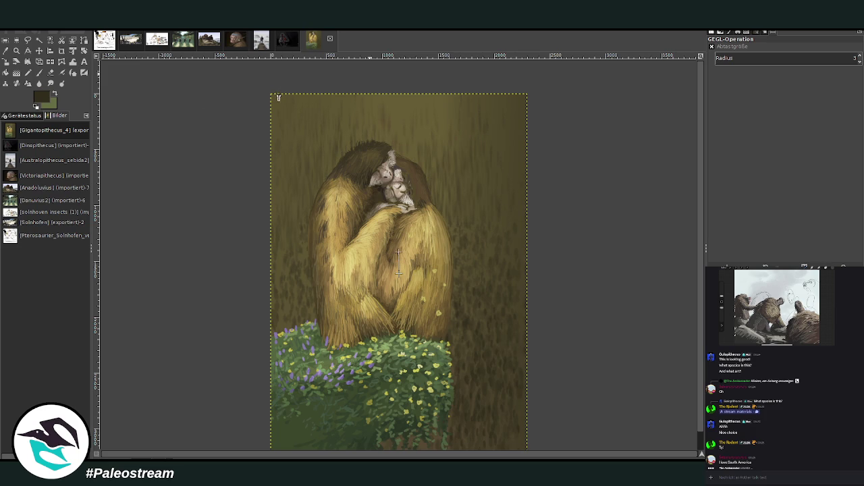
key(ctrl+f)
- Zoom in so the blurred painting fills the view
scroll(170, 449, down, 2)
key(p)
key(z)
drag(350, 235, 439, 418)
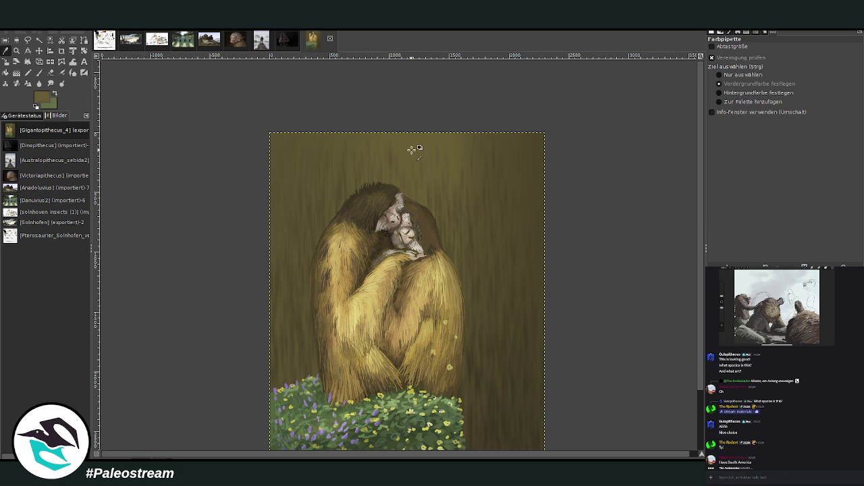
- Dab light golden chalk near the top centre, lowering brush jitter to 3.75 and spacing to 38
click(39, 72)
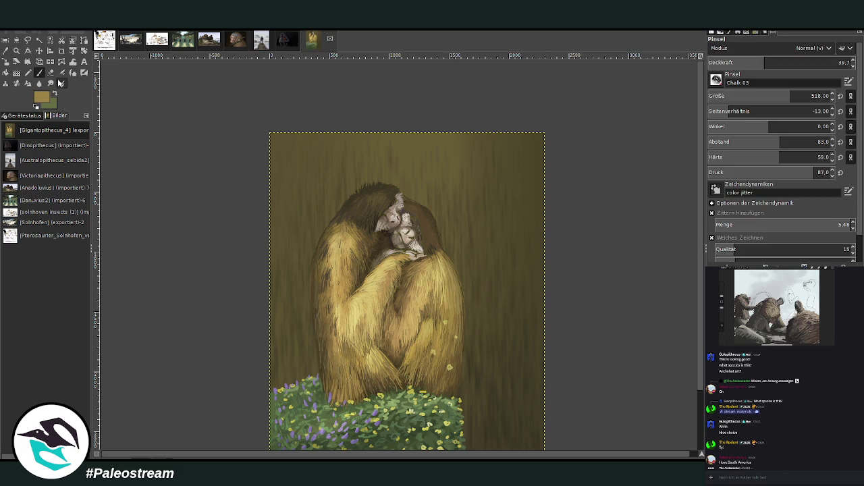
drag(414, 148, 413, 199)
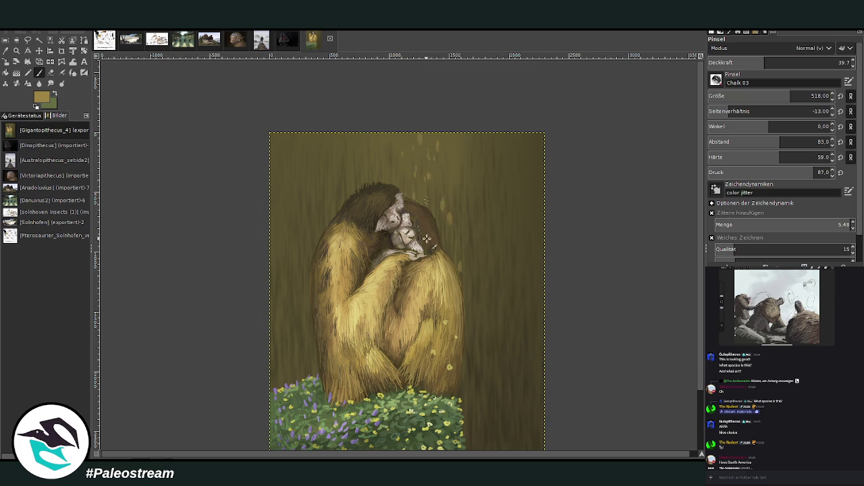
click(816, 224)
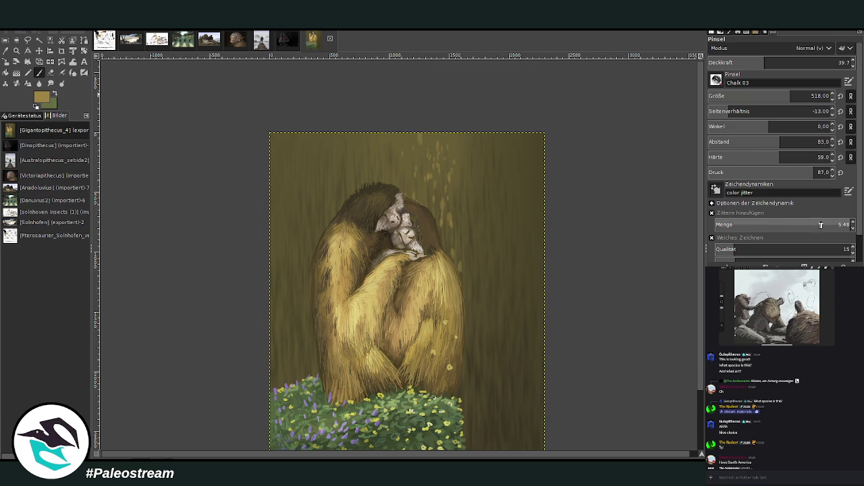
click(752, 142)
drag(436, 135, 472, 249)
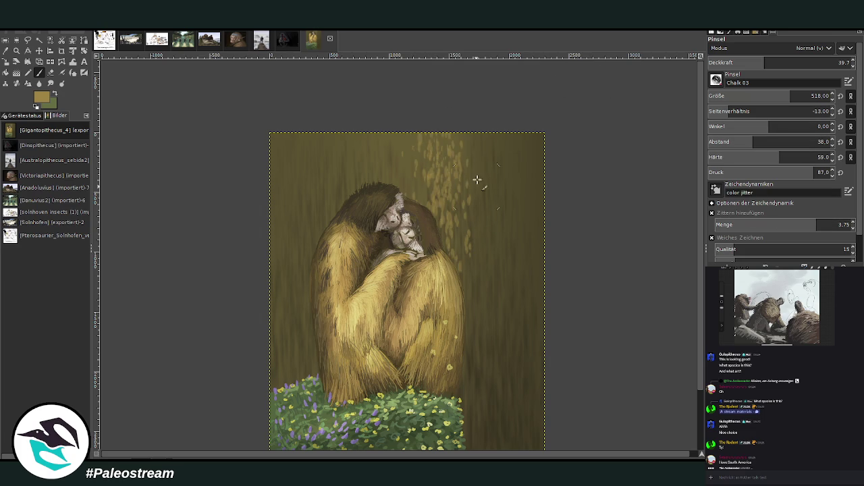
- Dab fainter chalk over the upper and right background at opacity 25.6, then 14.8
click(745, 62)
drag(434, 179, 349, 175)
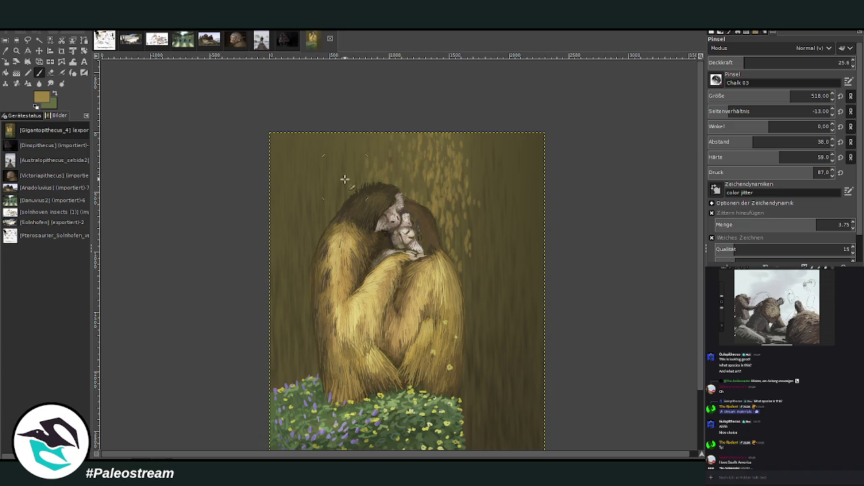
drag(435, 287, 466, 193)
click(730, 62)
scroll(704, 187, down, 3)
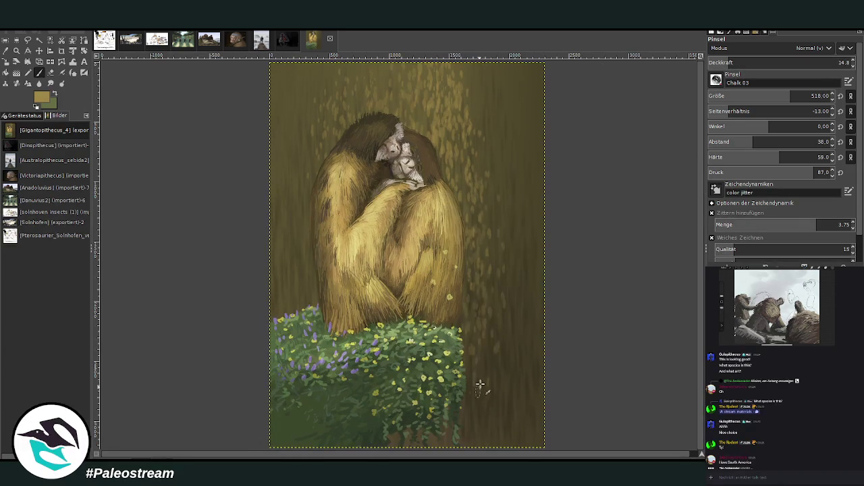
drag(473, 276, 477, 304)
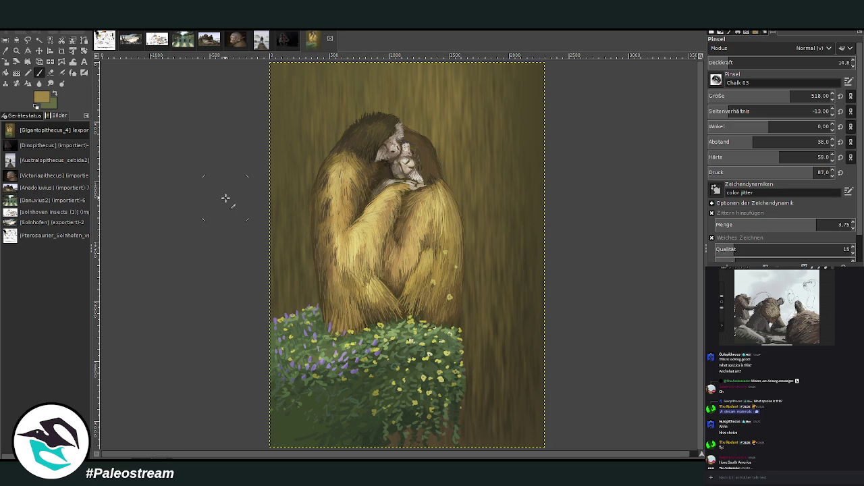
- Zoom out, then drag a zoom rectangle over the centre of the gibbon painting and return to the Paintbrush
key(minus)
key(minus)
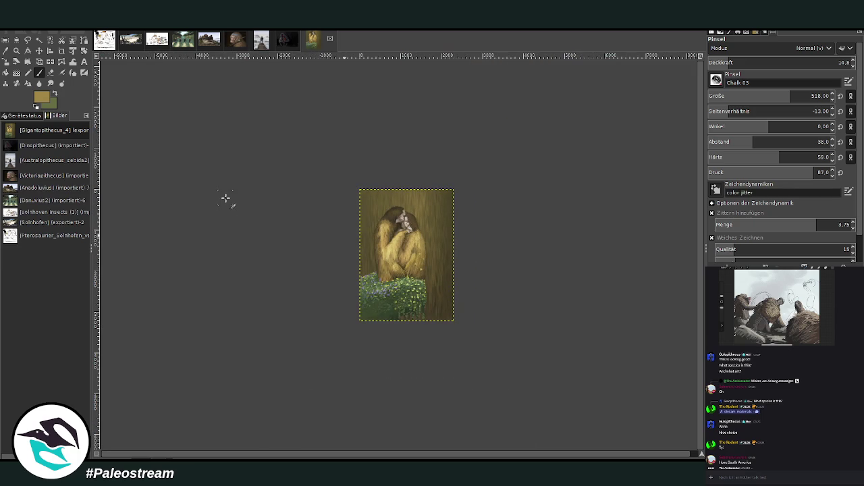
key(z)
click(418, 237)
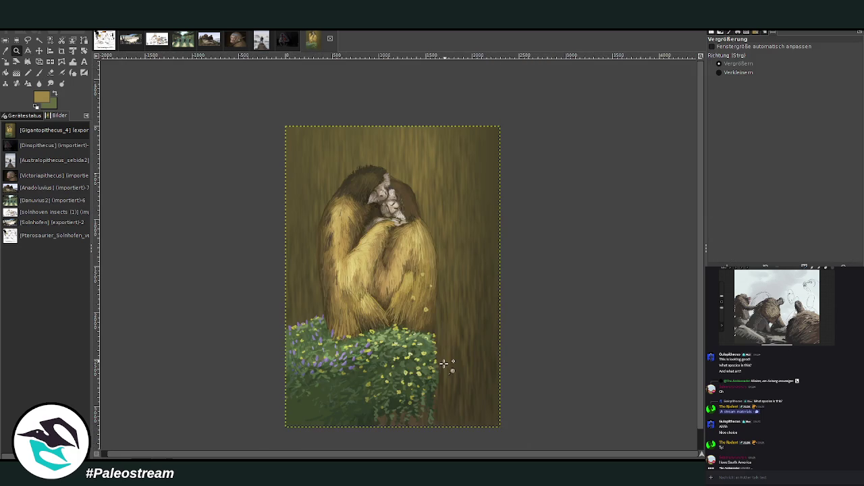
drag(320, 101, 493, 435)
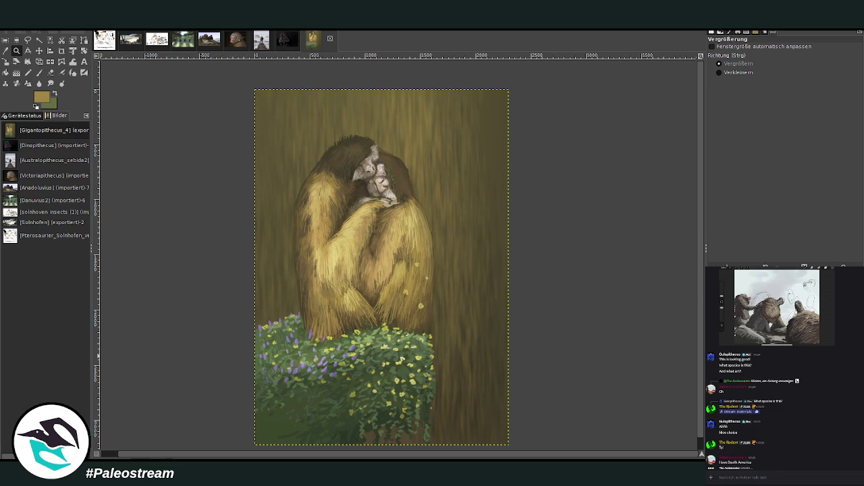
click(39, 72)
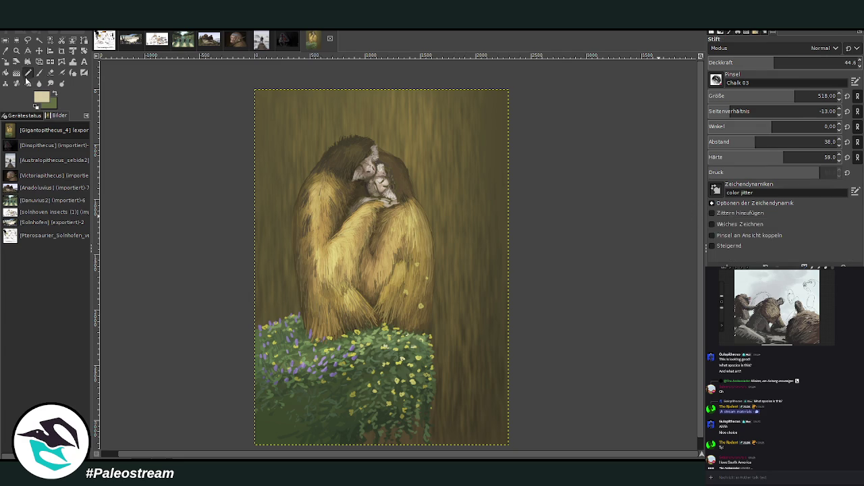
- Apply a light gradient at 33.4 opacity over the lower-right background, then undo it
key(g)
mouse_move(430, 386)
mouse_down()
mouse_move(431, 426)
mouse_move(424, 278)
mouse_up()
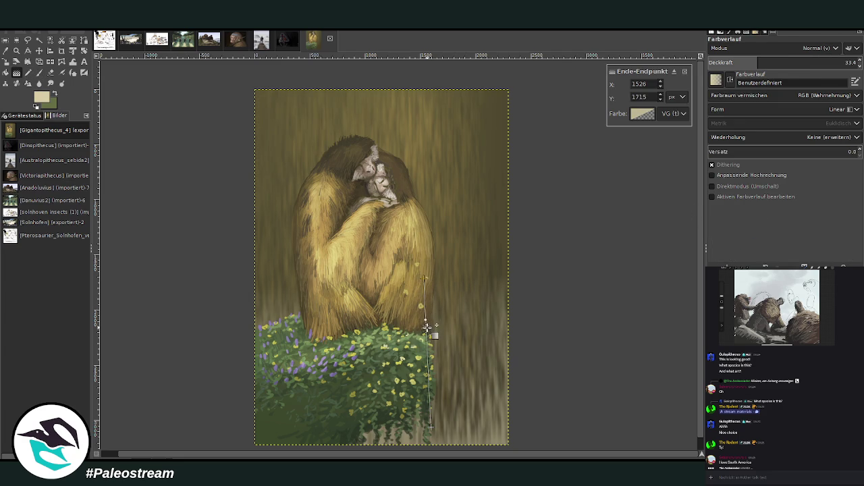
key(Return)
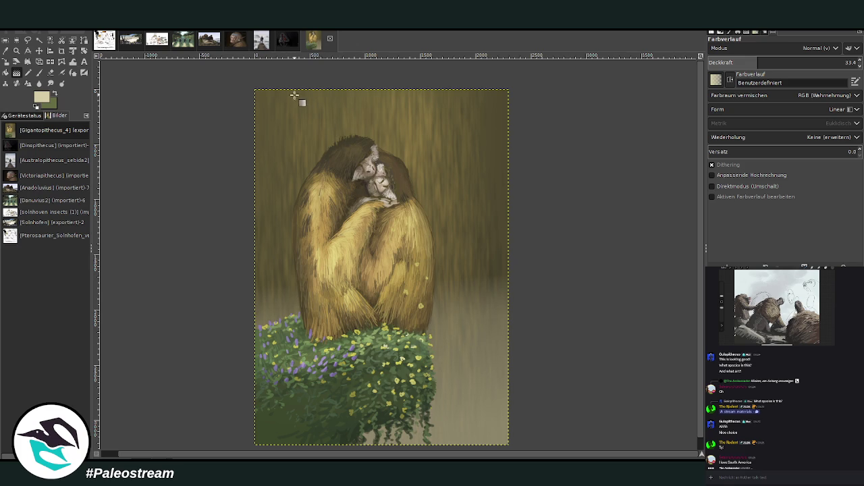
key(ctrl+z)
key(ctrl+z)
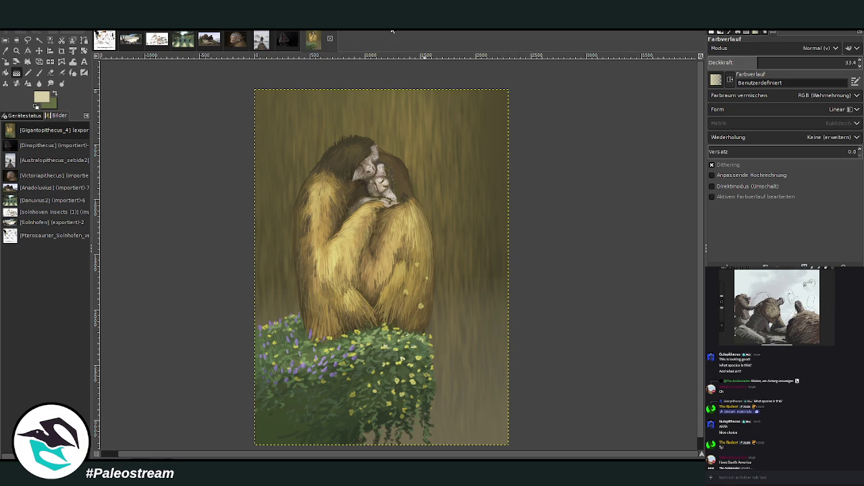
- Retry the gradient at 15.4 opacity, compare with undo/redo, discard it, and zoom out
click(732, 62)
drag(462, 426, 446, 336)
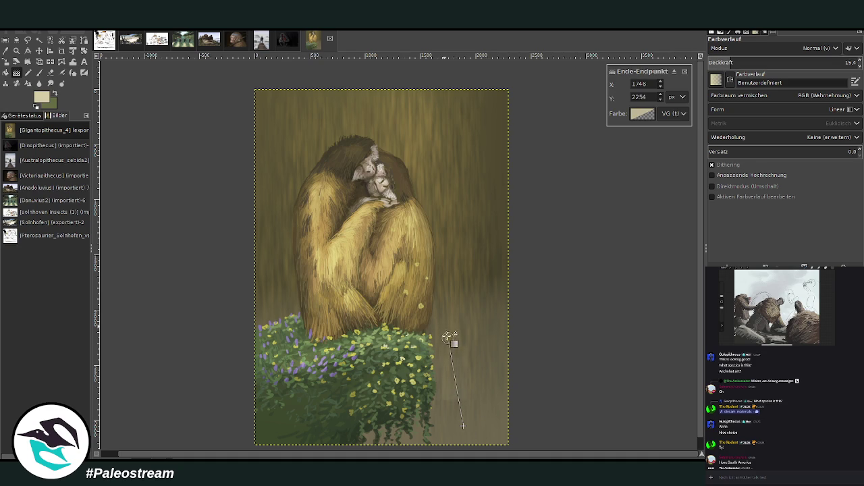
key(Return)
key(ctrl+z)
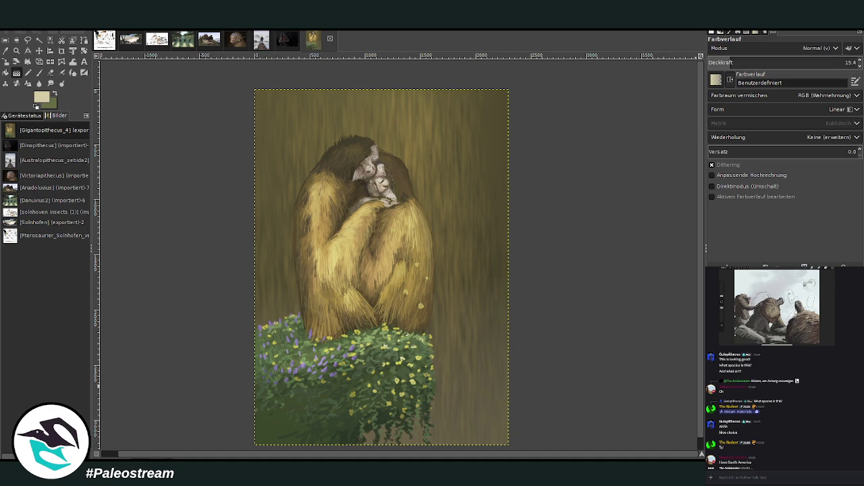
key(ctrl+y)
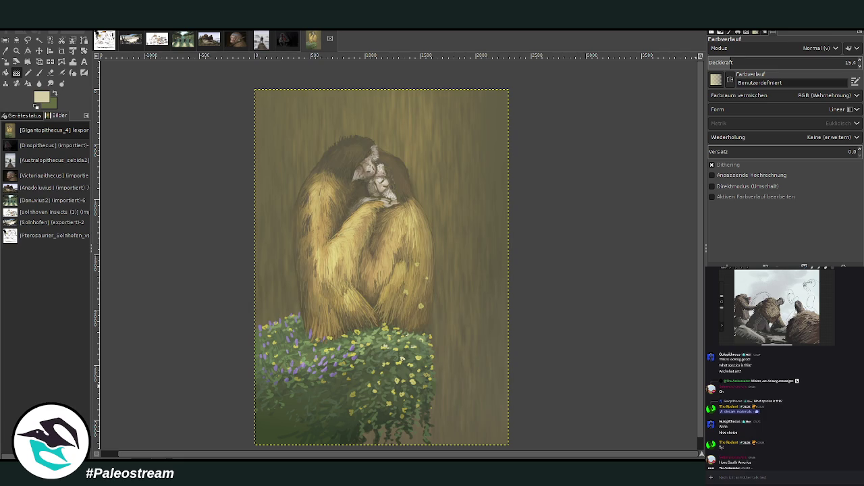
key(ctrl+z)
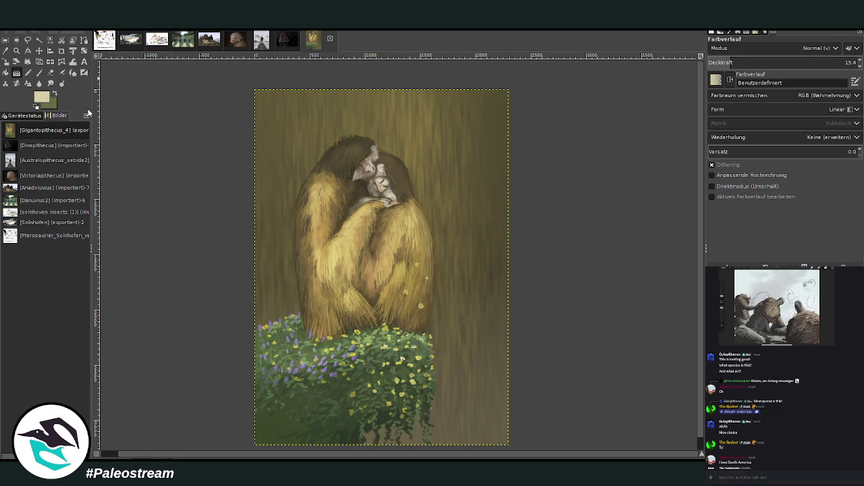
key(minus)
key(minus)
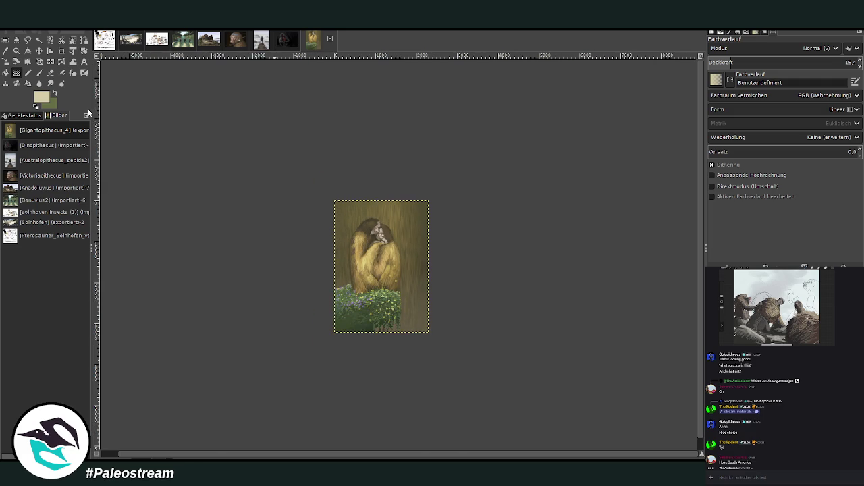
- Zoom into the bush, sample a purple flower colour, and paint faint strokes with a small brush at about 69 opacity
key(z)
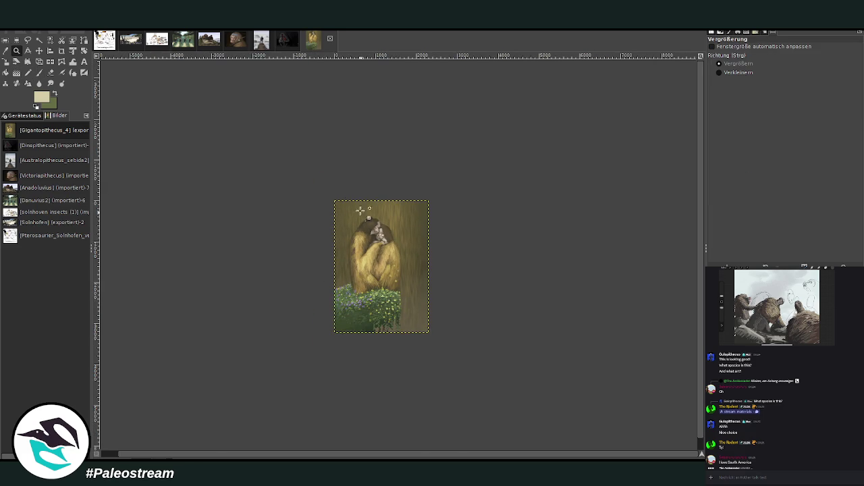
drag(335, 181, 440, 357)
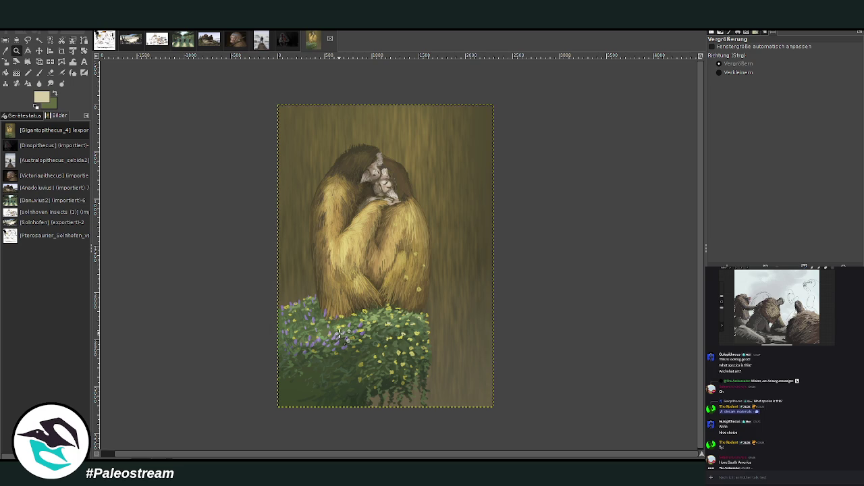
drag(277, 202, 452, 401)
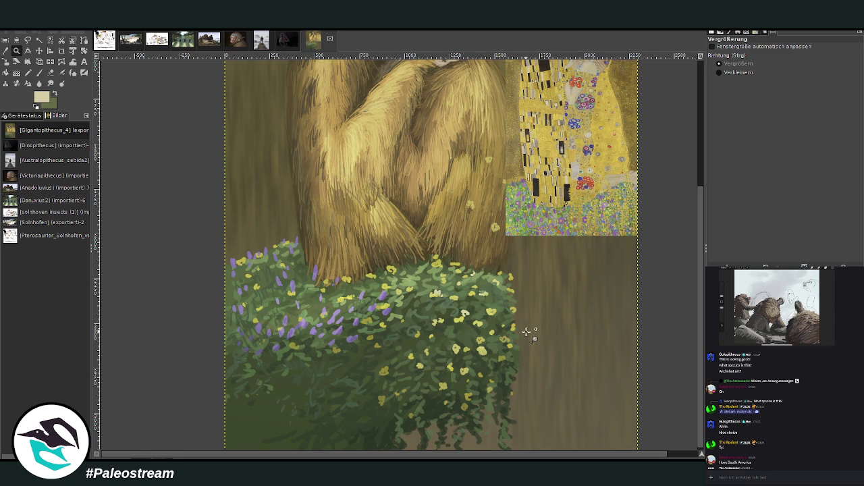
key(o)
click(351, 339)
key(p)
click(806, 62)
mouse_move(813, 96)
mouse_down()
mouse_move(721, 96)
mouse_move(725, 108)
mouse_up()
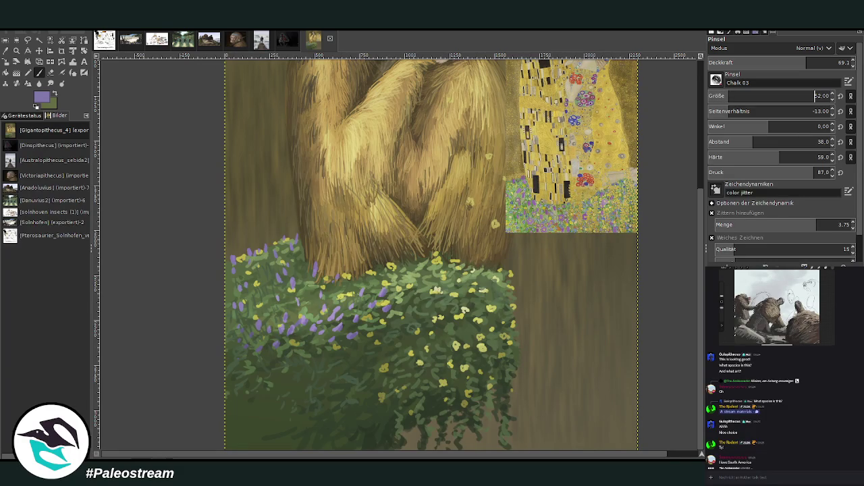
drag(328, 394, 331, 357)
- Reset aspect ratio to 0 and spacing to 20, disable colour jitter, and paint purple flowers at size 85, opacity 76.7
click(840, 141)
click(840, 111)
click(840, 96)
click(711, 213)
click(817, 62)
click(815, 95)
mouse_move(330, 393)
mouse_down()
mouse_move(316, 372)
mouse_move(340, 385)
mouse_move(338, 376)
mouse_move(331, 392)
mouse_move(337, 373)
mouse_move(321, 393)
mouse_move(287, 391)
mouse_up()
mouse_move(328, 365)
mouse_down()
mouse_move(325, 372)
mouse_move(358, 370)
mouse_move(340, 359)
mouse_up()
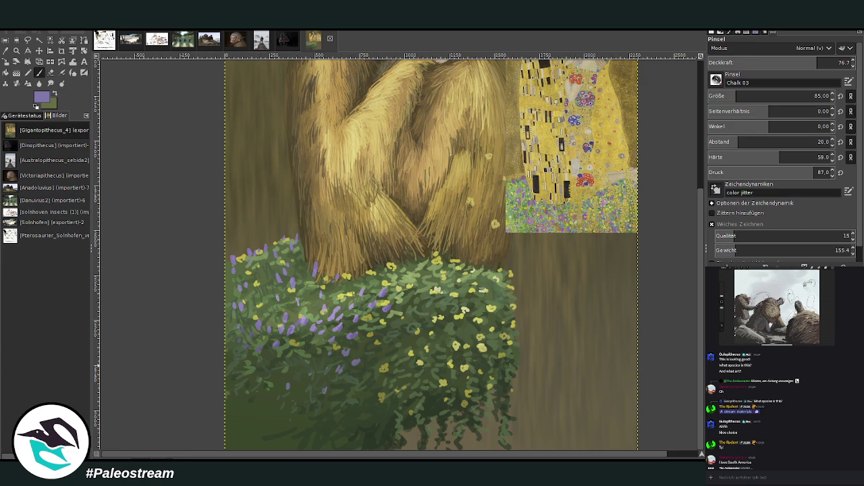
drag(278, 404, 277, 410)
- Paint darker purple sampled from the Klimt flowers into the lower-left bush, then undo and redo the pasted reference
ctrl+click(585, 224)
drag(341, 392, 313, 376)
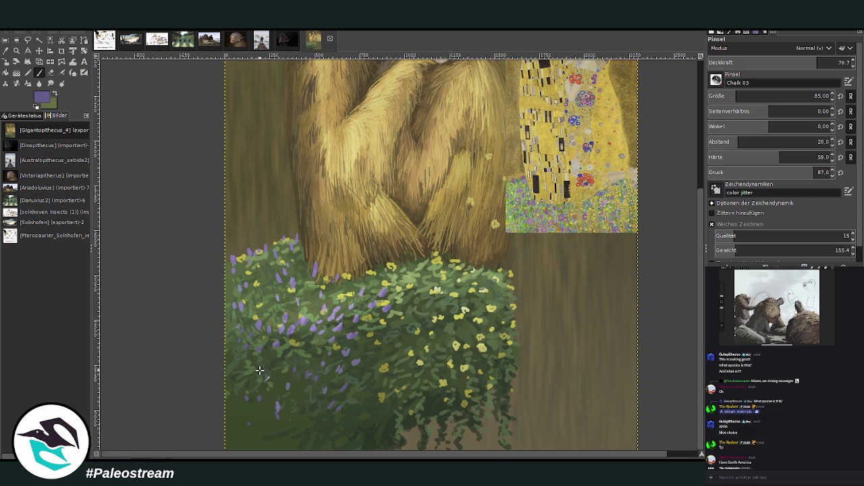
key(minus)
key(minus)
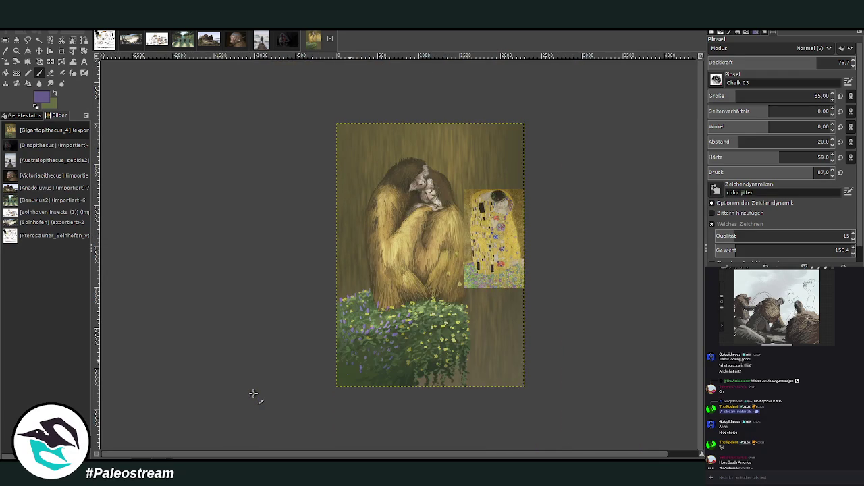
click(17, 50)
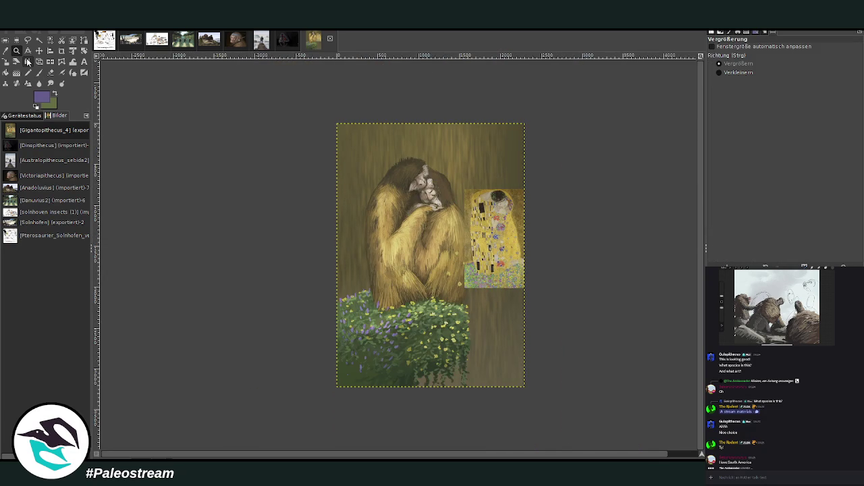
drag(364, 141, 527, 334)
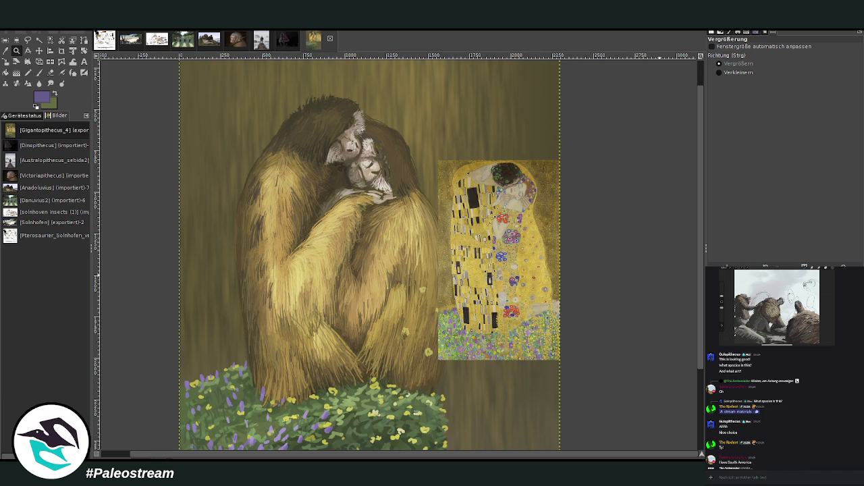
ctrl+click(368, 174)
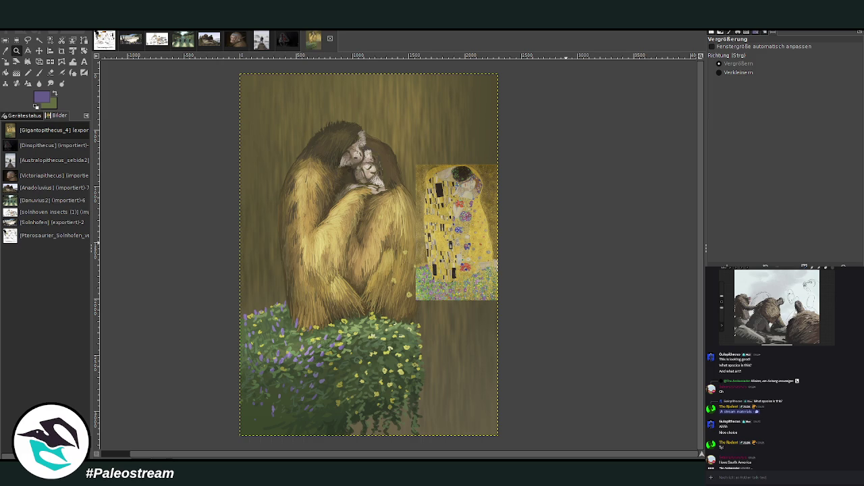
key(ctrl+z)
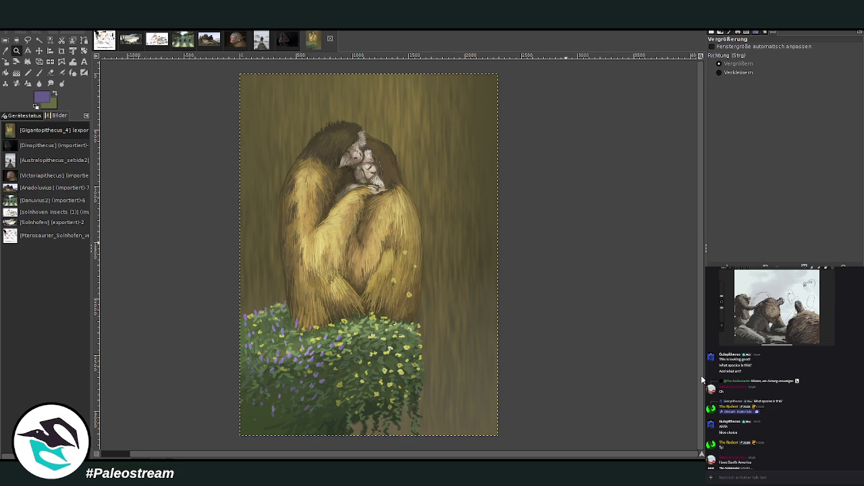
key(ctrl+y)
key(ctrl+z)
drag(242, 75, 487, 437)
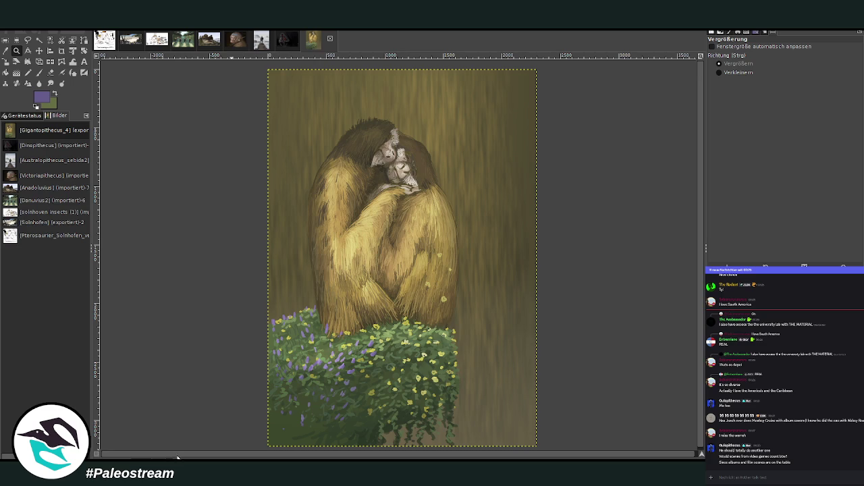
- Zoom in on the gibbons' heads and set a brighter green brush at size 56, opacity 81.7
drag(328, 97, 439, 241)
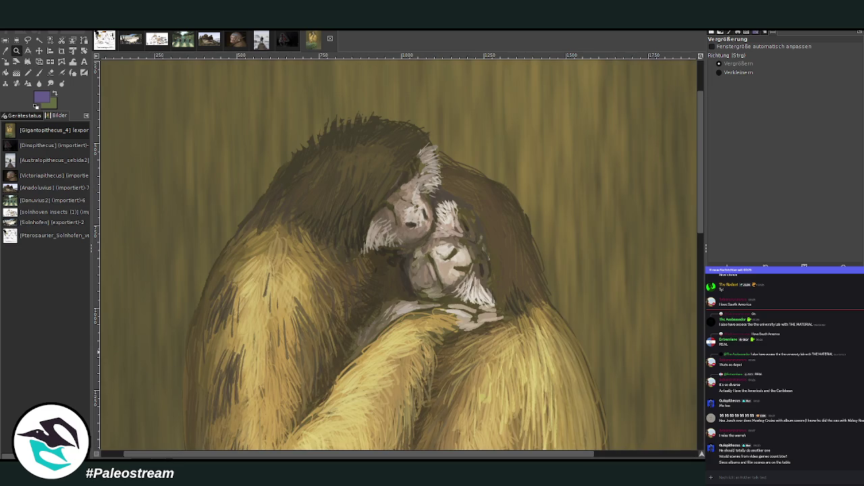
key(p)
key(x)
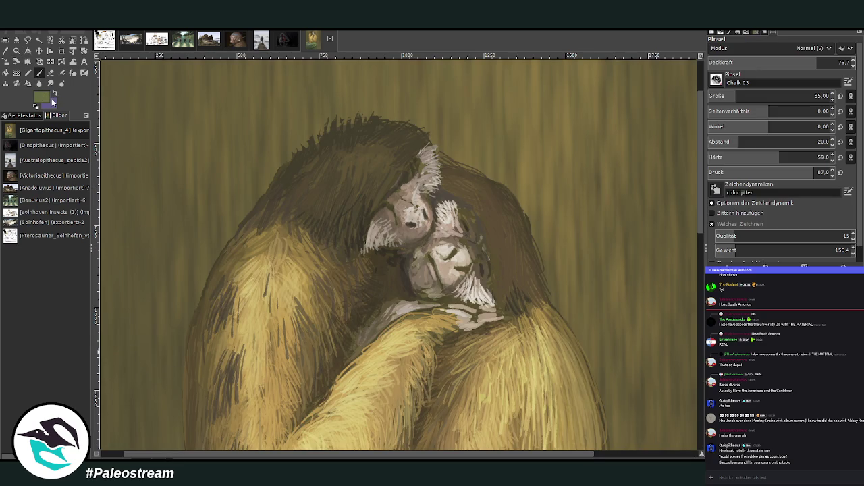
ctrl+click(696, 229)
click(730, 95)
click(825, 62)
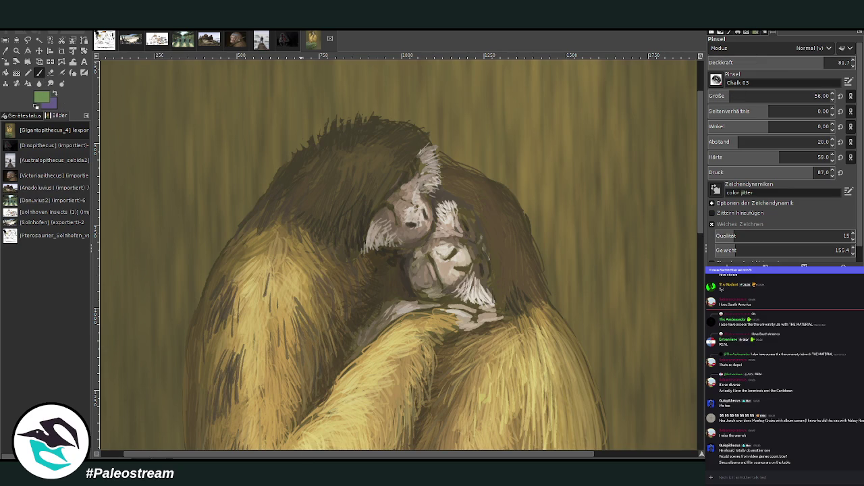
- Dab green onto both gibbons' heads and arms, plus a short stroke on the shoulder
click(298, 193)
click(301, 192)
click(314, 151)
click(347, 134)
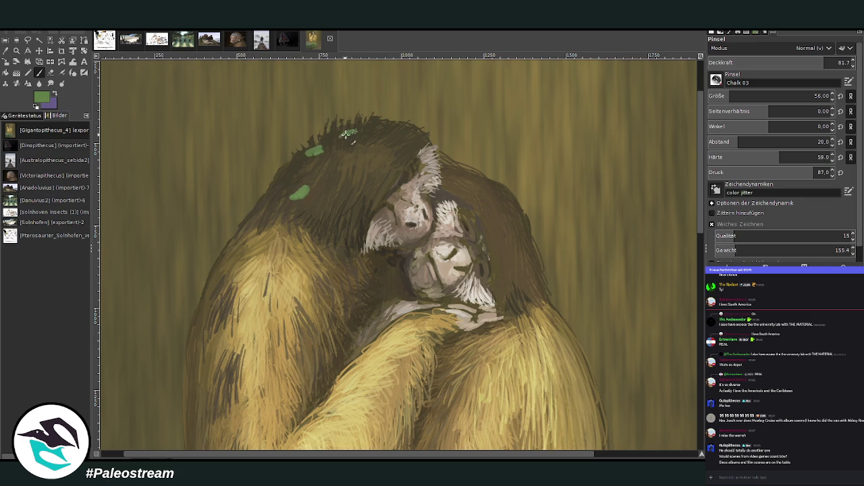
click(497, 194)
click(466, 174)
click(410, 319)
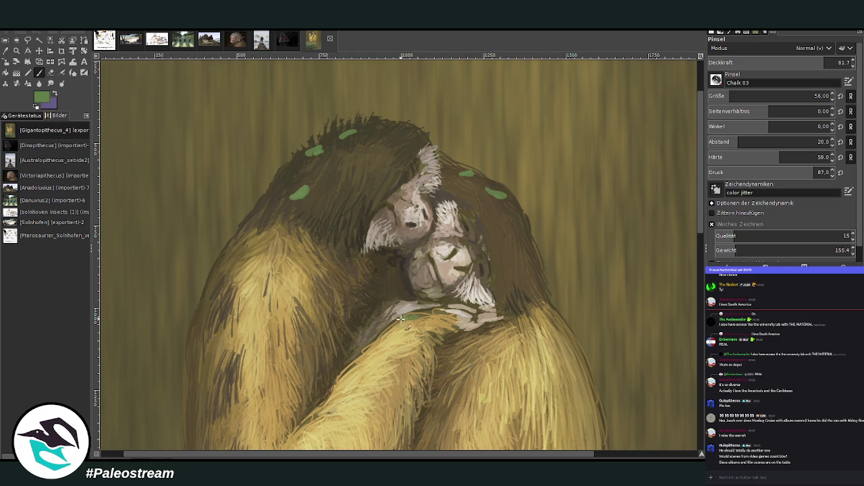
click(396, 333)
click(525, 329)
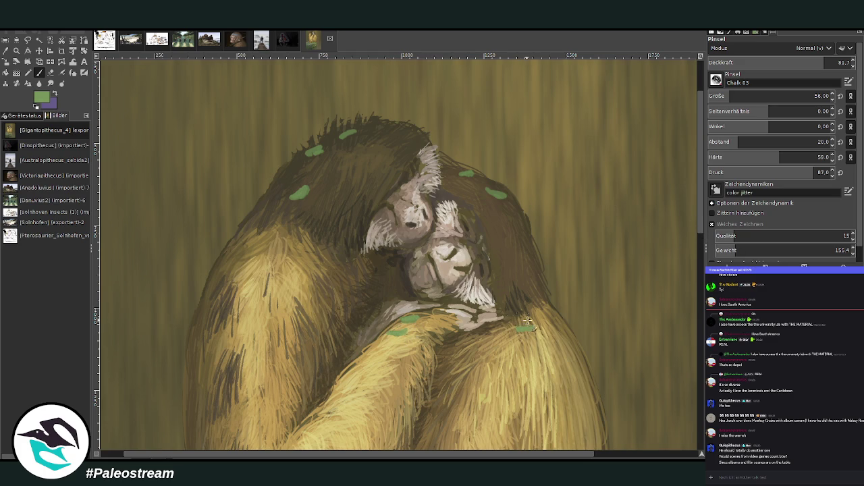
drag(277, 241, 294, 243)
- Sample brown fur tones, set brush size 35 and opacity 48.6, then fit the whole image in the window
click(16, 54)
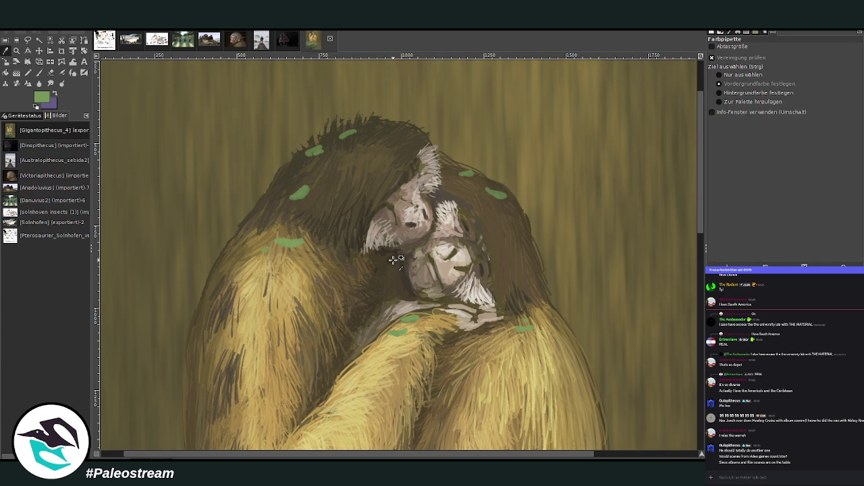
click(335, 297)
key(p)
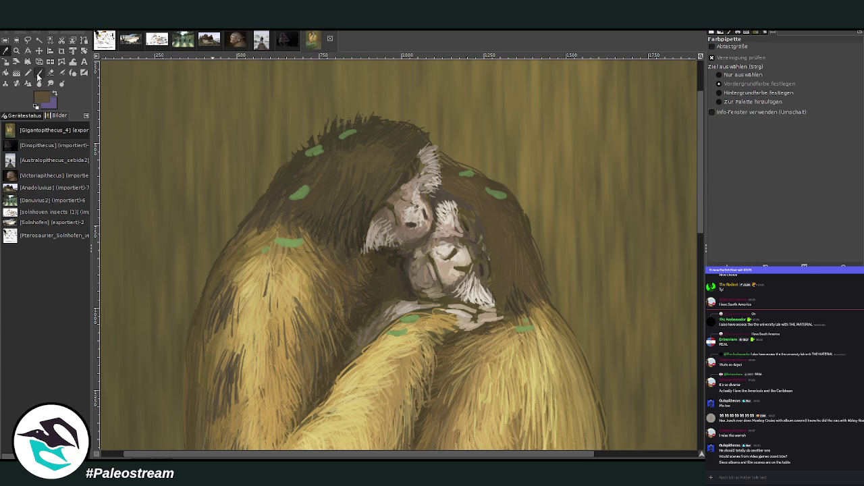
click(727, 96)
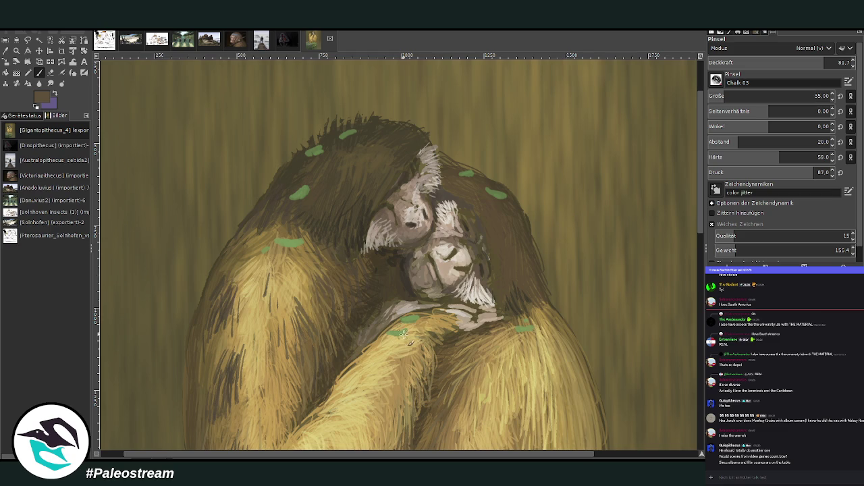
click(777, 62)
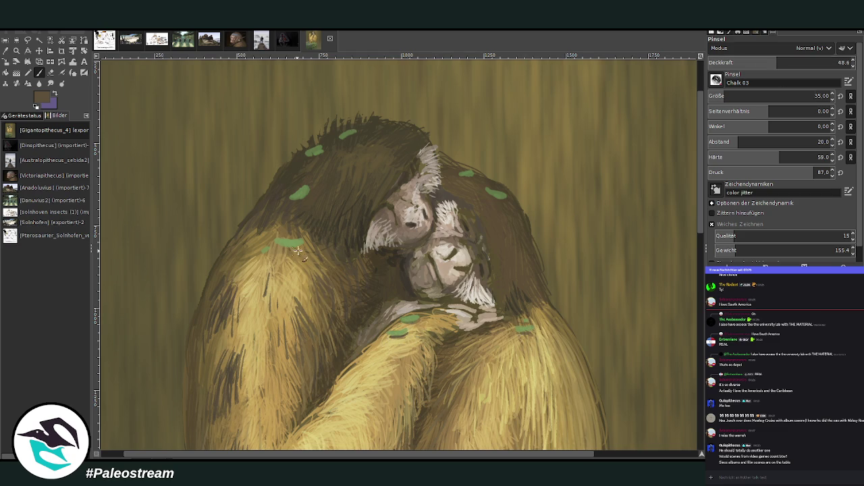
ctrl+click(611, 219)
ctrl+click(692, 258)
key(shift+ctrl+j)
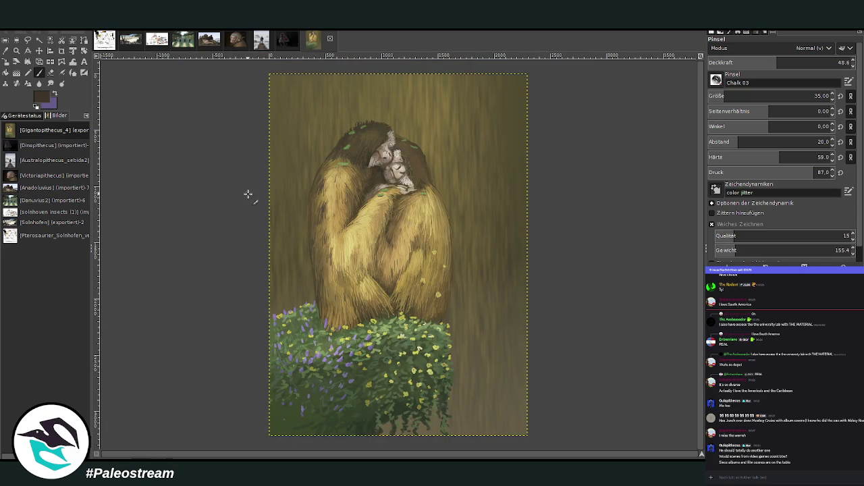
click(16, 51)
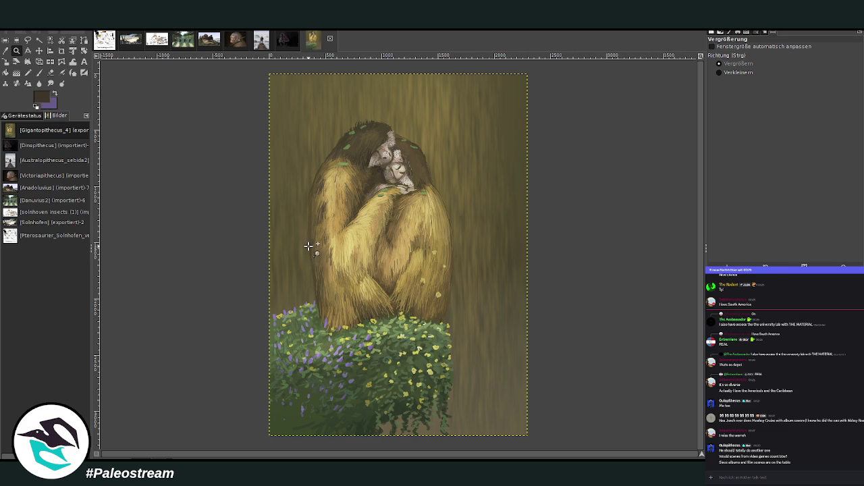
drag(264, 62, 534, 458)
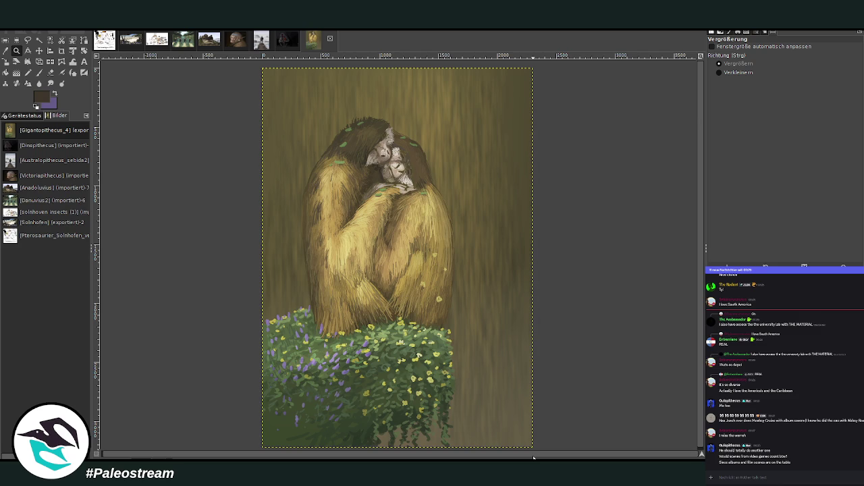
key(m)
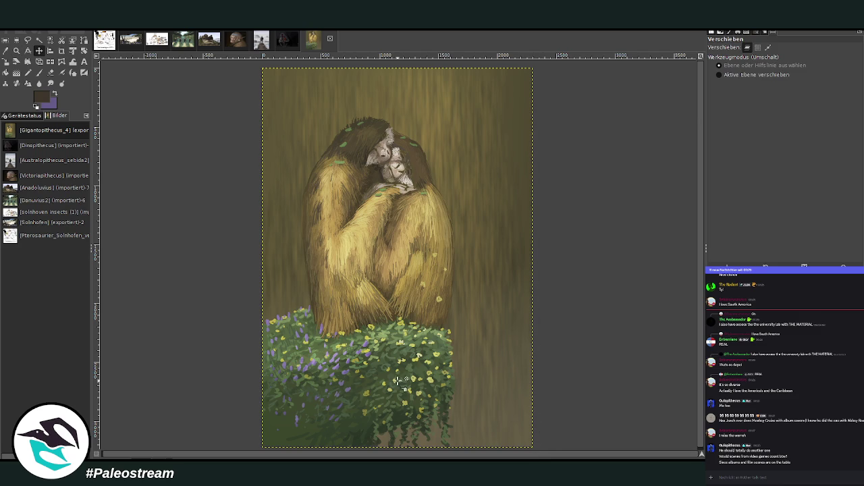
key(ctrl+v)
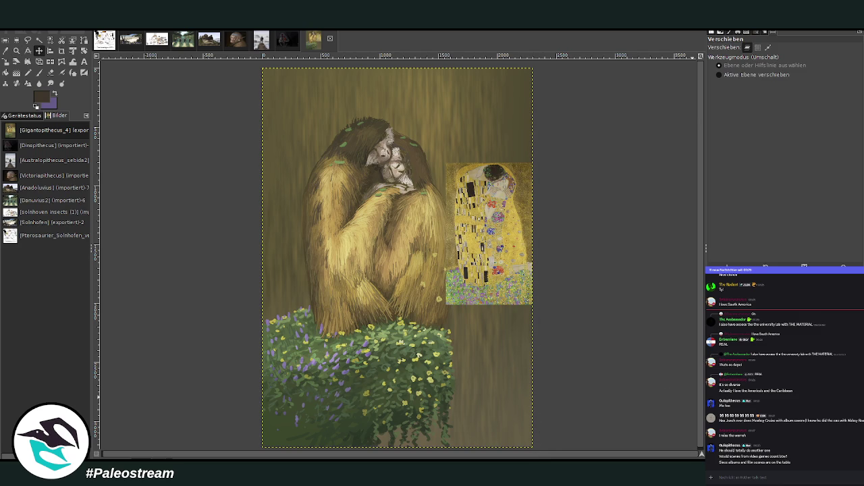
key(ctrl+z)
key(z)
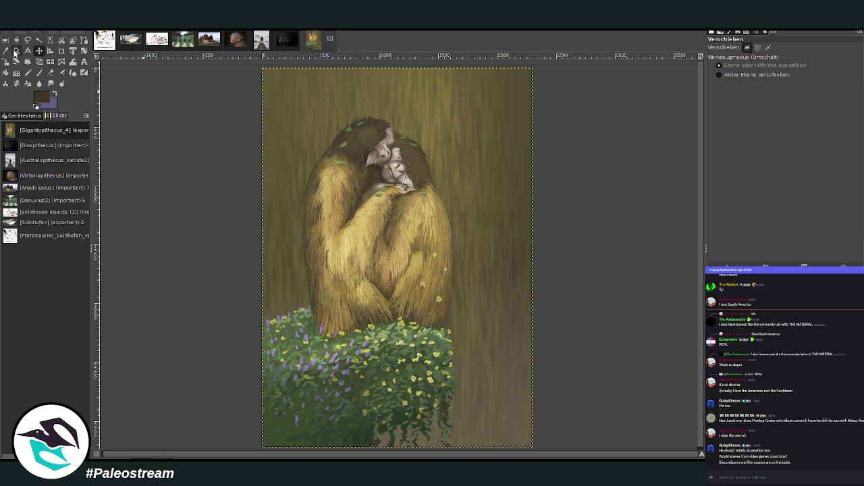
drag(270, 228, 500, 376)
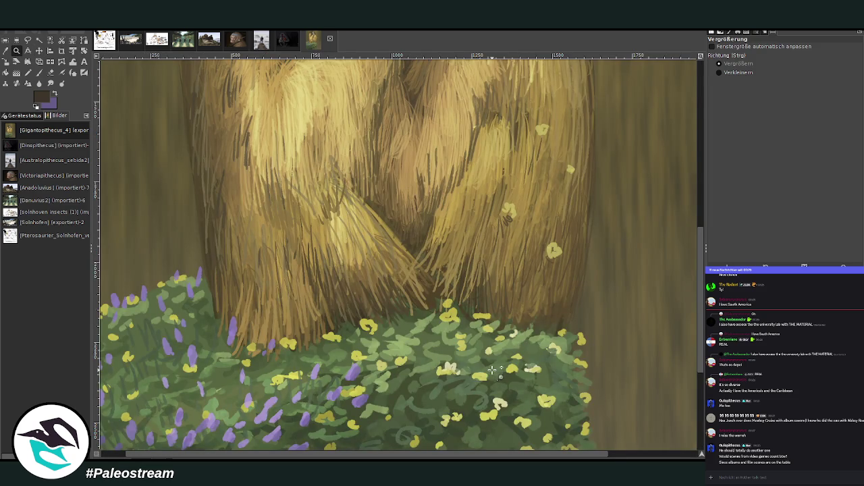
- Dab two small red flowers into the bush with the paintbrush
click(40, 73)
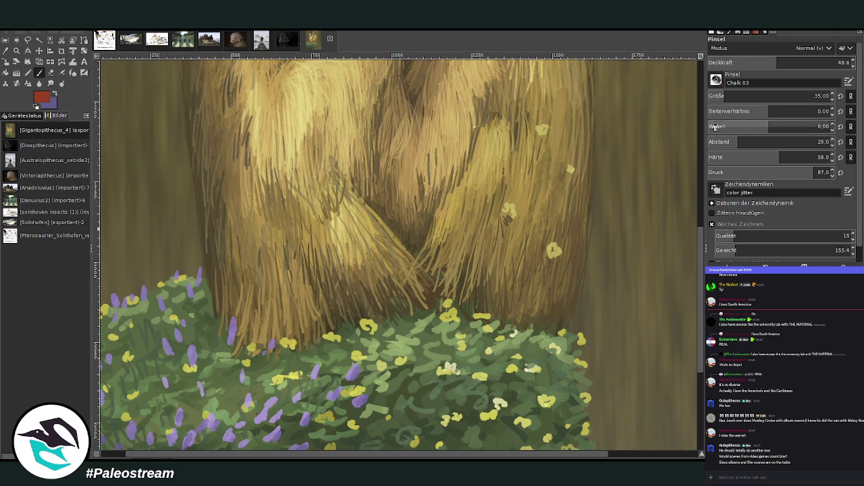
scroll(726, 98, up, 11)
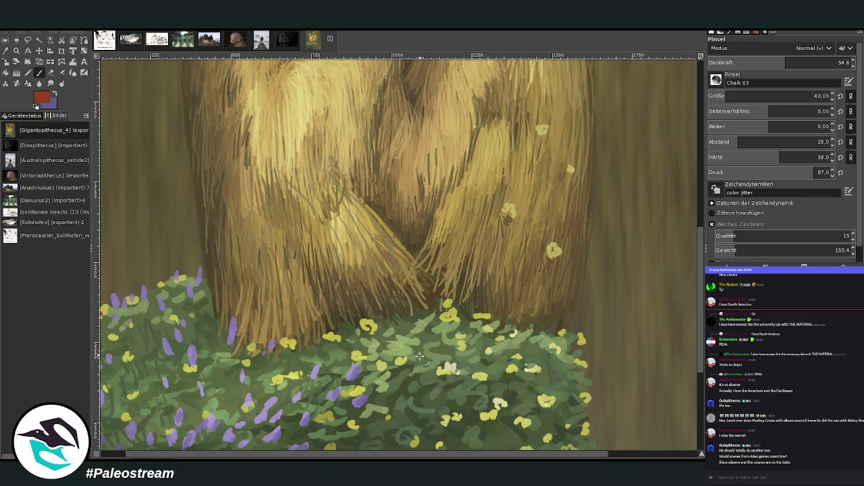
mouse_move(421, 355)
mouse_down()
mouse_move(439, 351)
mouse_move(409, 331)
mouse_move(418, 329)
mouse_up()
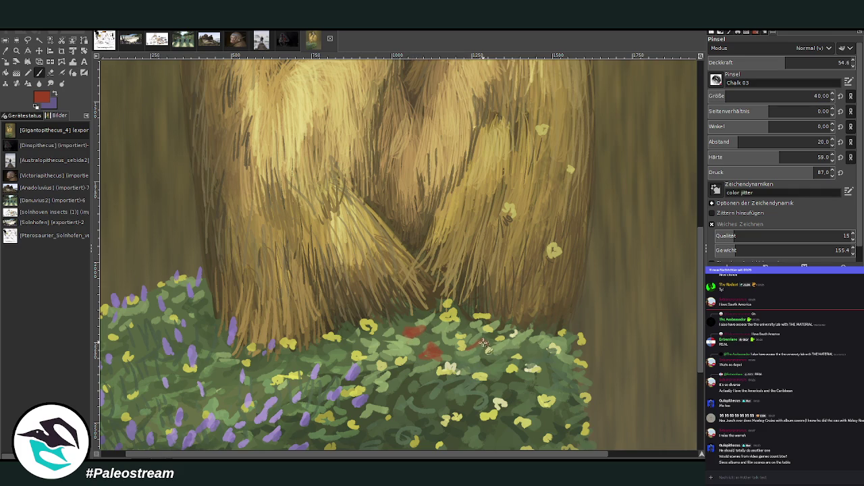
mouse_move(474, 344)
mouse_down()
mouse_move(481, 341)
mouse_move(472, 345)
mouse_move(486, 362)
mouse_up()
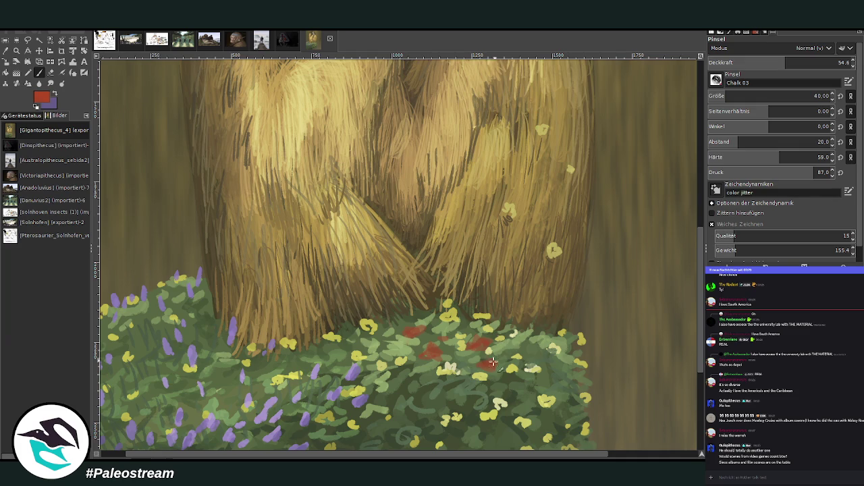
- Raise opacity to 77.6 and hardness to 87, then strengthen the red flower and add another lower down
drag(798, 64, 808, 64)
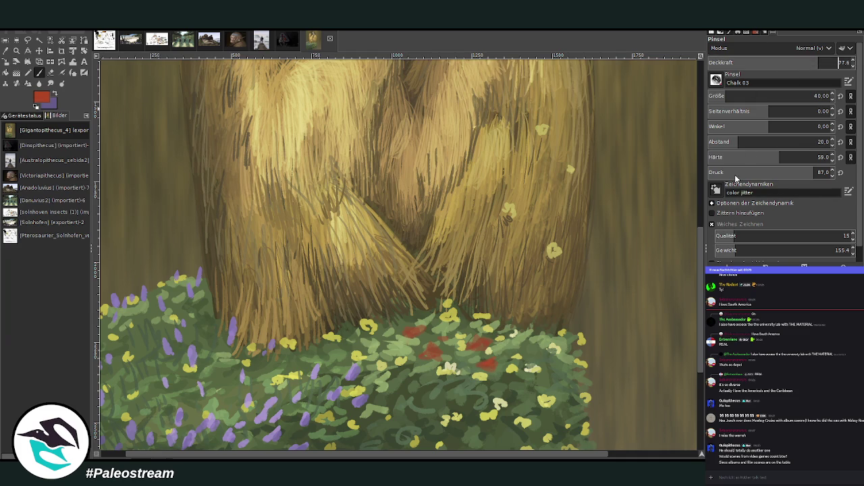
click(815, 156)
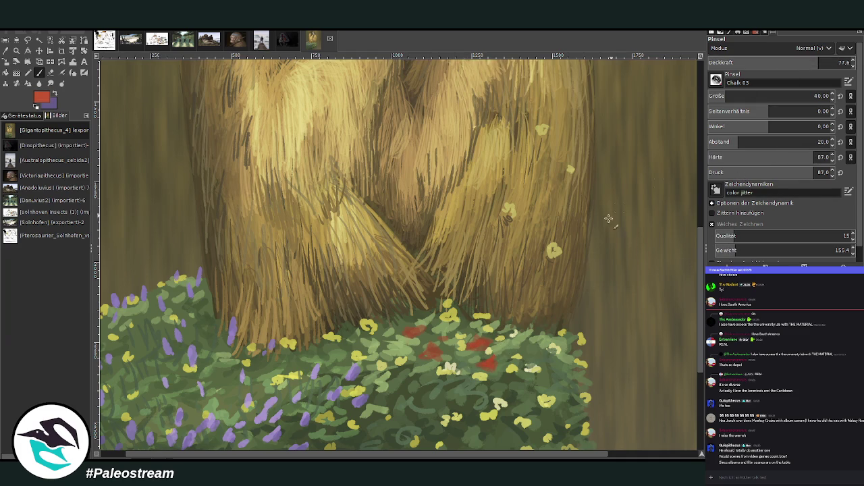
drag(432, 344, 434, 357)
drag(406, 375, 405, 388)
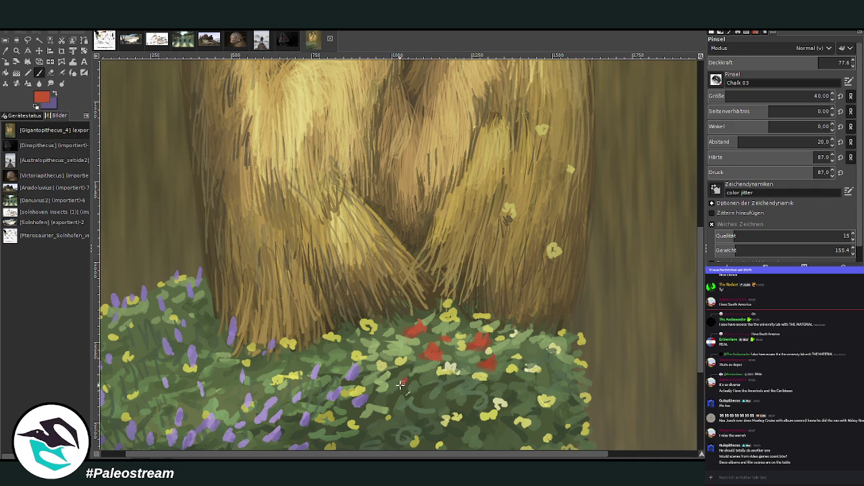
drag(702, 191, 698, 151)
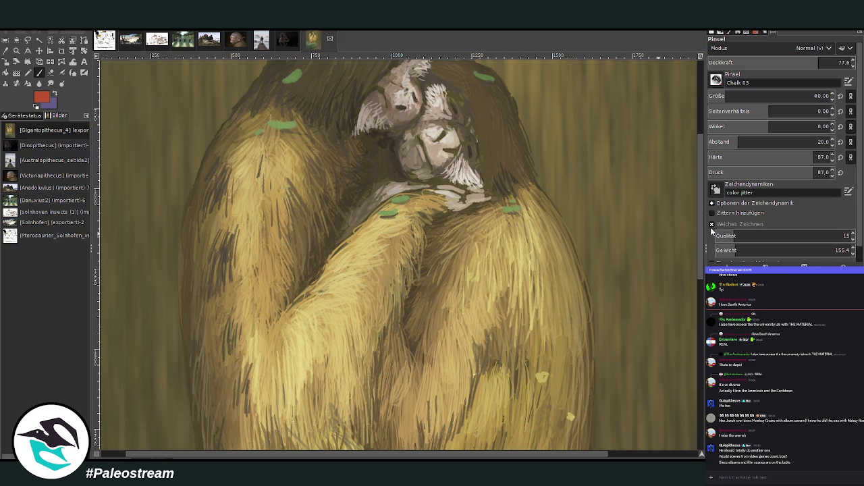
- Paint four red petals across the gibbons' golden fur
drag(481, 235, 486, 244)
drag(448, 259, 440, 269)
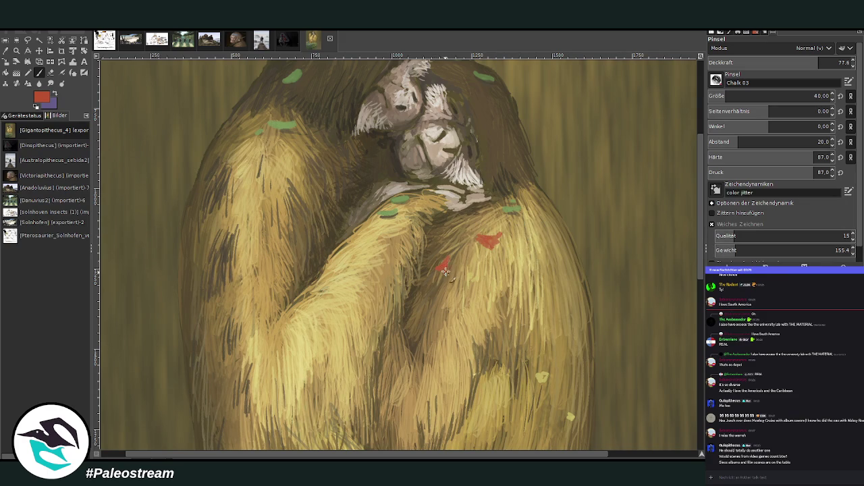
drag(444, 223, 460, 223)
drag(466, 349, 458, 354)
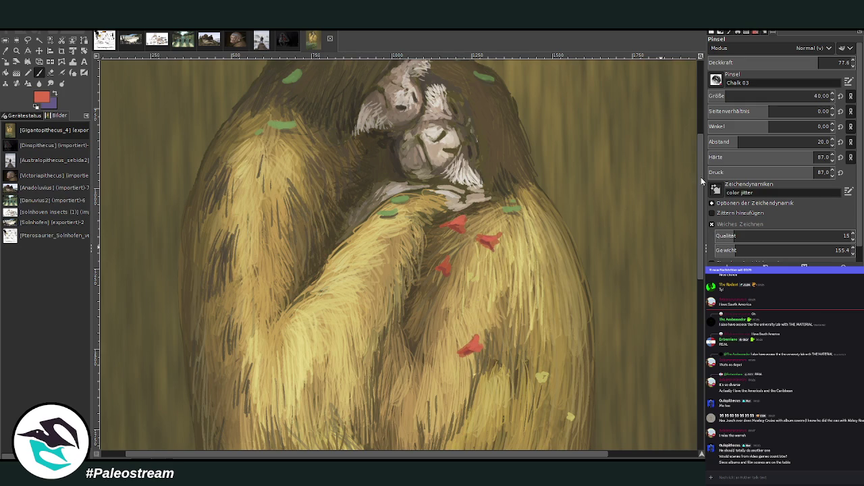
- Sample a tan from the fur, add tan and darker fur strokes at brush size 23, then fit the image
key(o)
click(503, 352)
key(p)
mouse_move(471, 361)
mouse_down()
mouse_move(481, 378)
mouse_move(491, 379)
mouse_move(487, 388)
mouse_up()
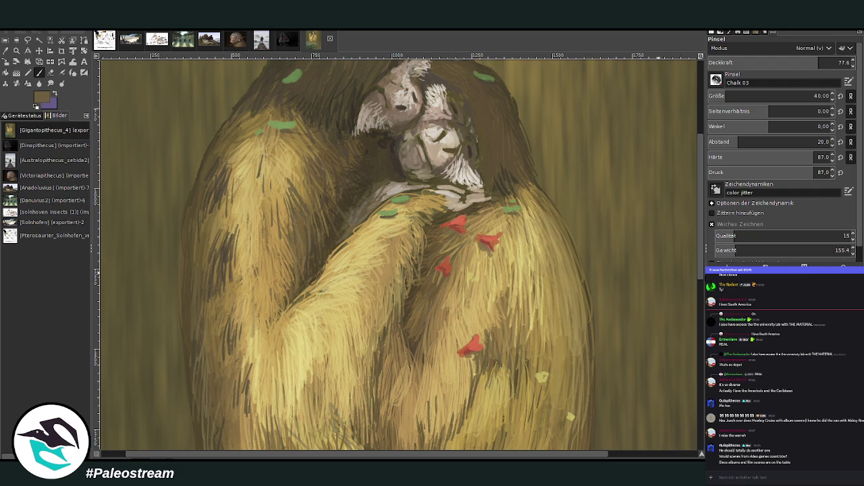
click(721, 96)
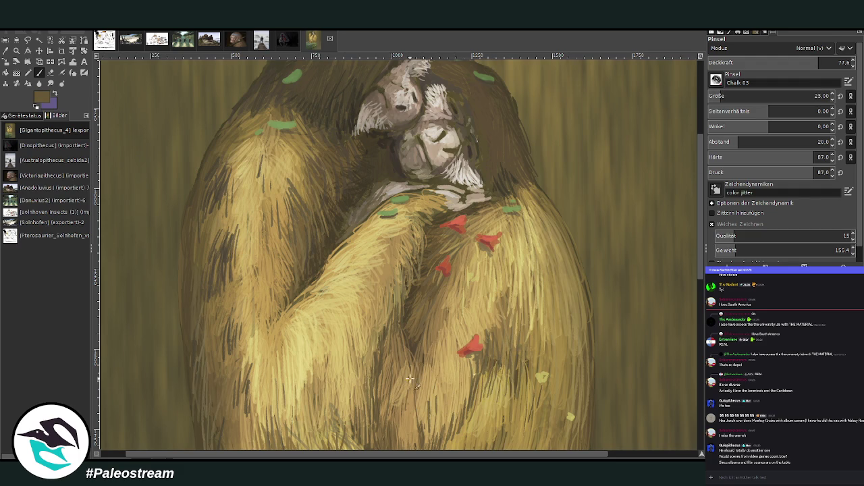
mouse_move(370, 332)
mouse_down()
mouse_move(360, 295)
mouse_move(385, 265)
mouse_up()
drag(277, 348, 278, 230)
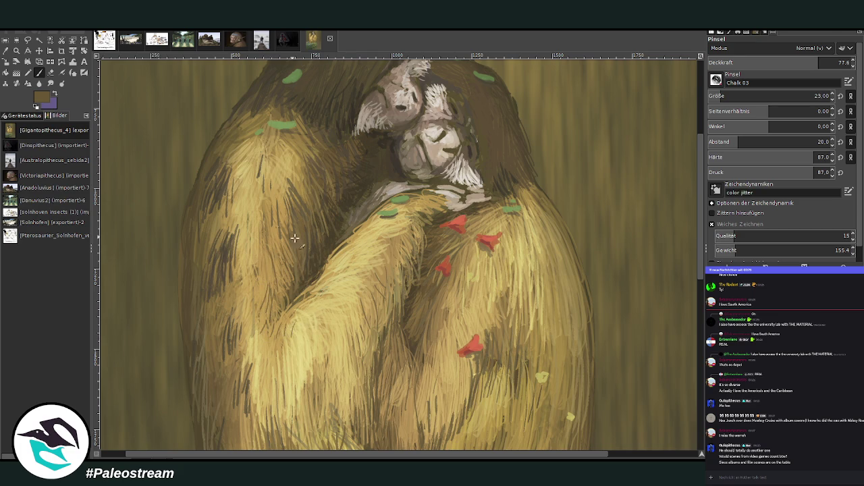
key(shift+ctrl+j)
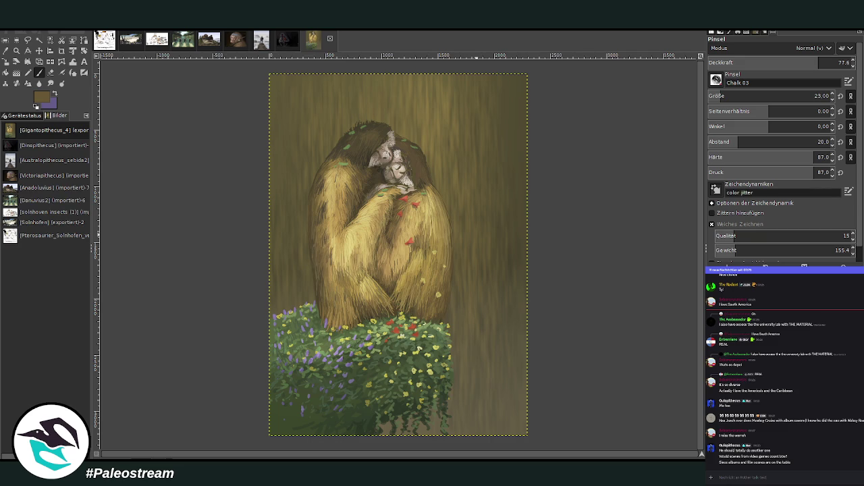
key(z)
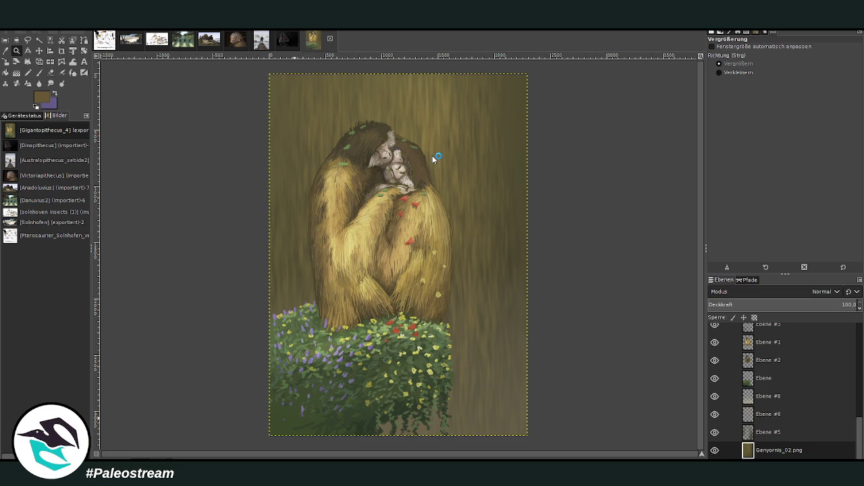
- Duplicate the painting into a new image with Ctrl+D
key(ctrl+d)
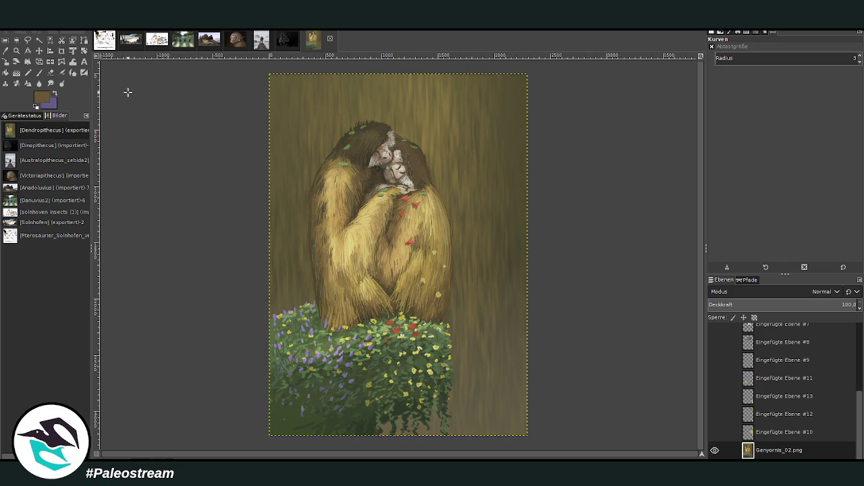
- Crop across the painting's middle, undo the layer-only crop, and show the Klimt Kiss reference layer
click(61, 51)
drag(248, 103, 559, 408)
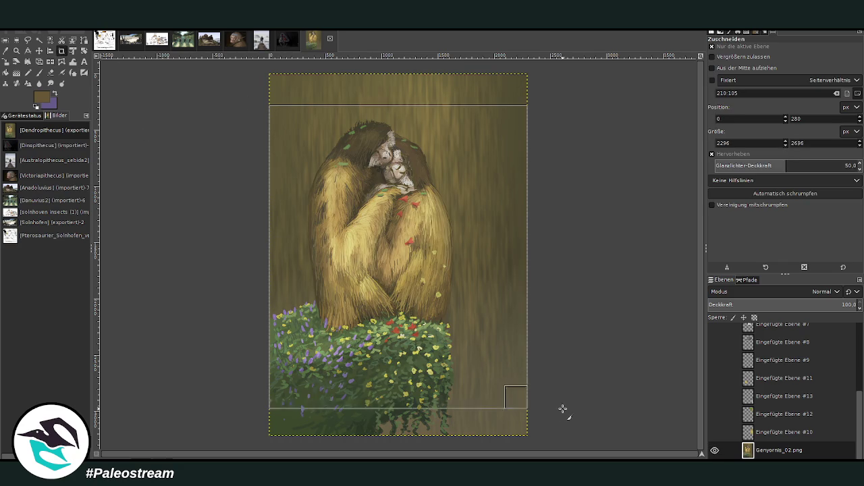
click(444, 301)
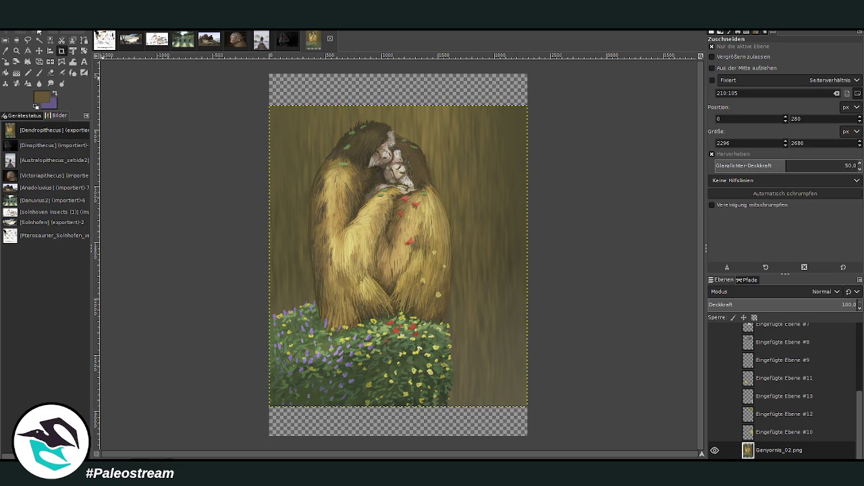
key(ctrl+z)
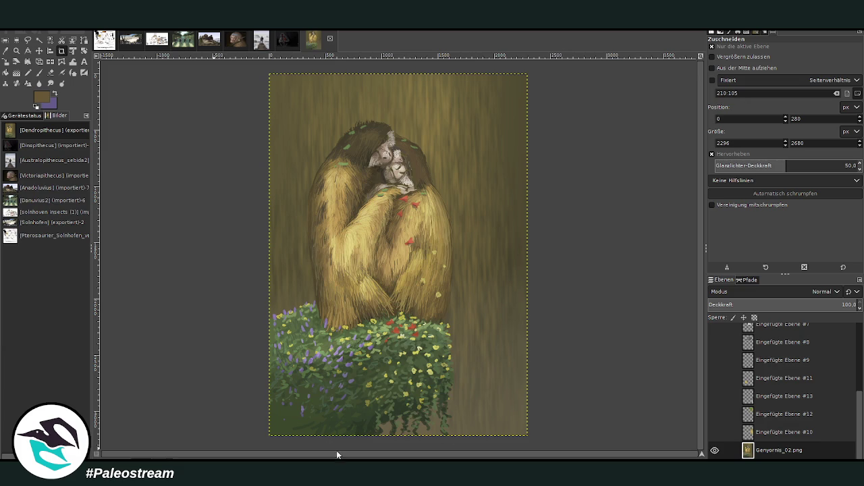
click(714, 432)
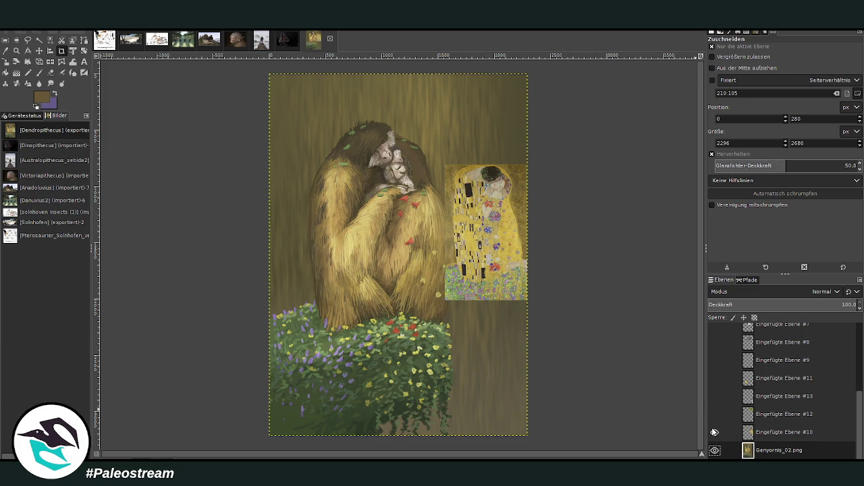
- Toggle the Kiss reference layer to compare, leave it hidden, and paste the gibbon painting into the chat
click(714, 432)
click(713, 430)
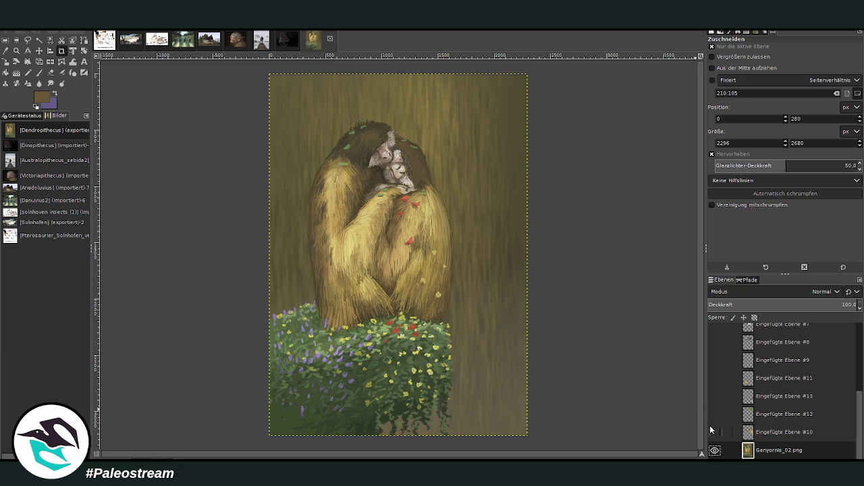
click(713, 430)
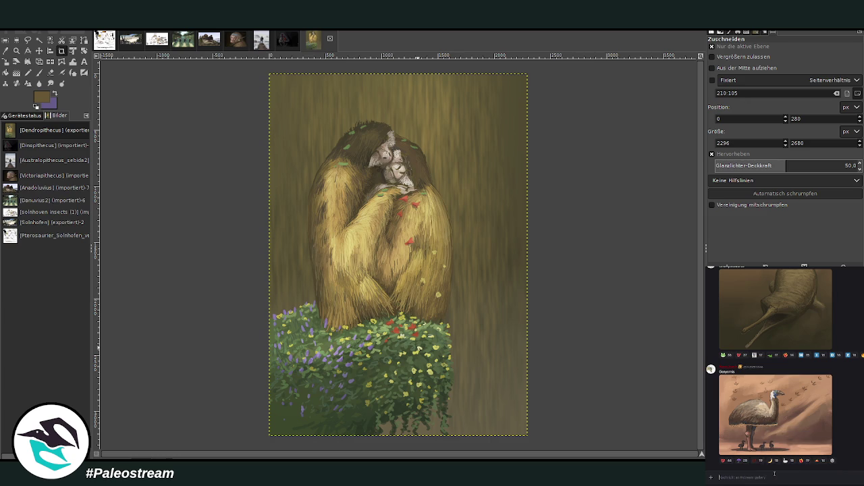
key(ctrl+v)
- Post the gibbon painting captioned 'ddrpithecus', then the Gigantopithecus painting captioned 'diganpithecgo'
text(d)
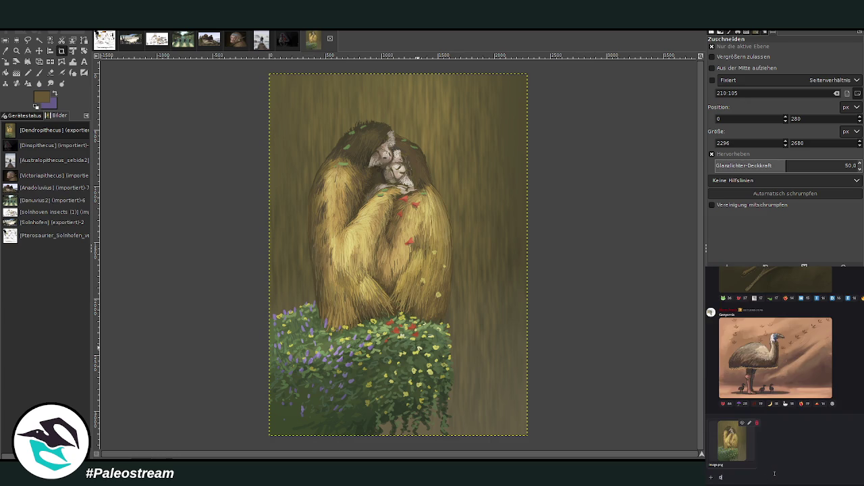
text(drpithecus)
key(Return)
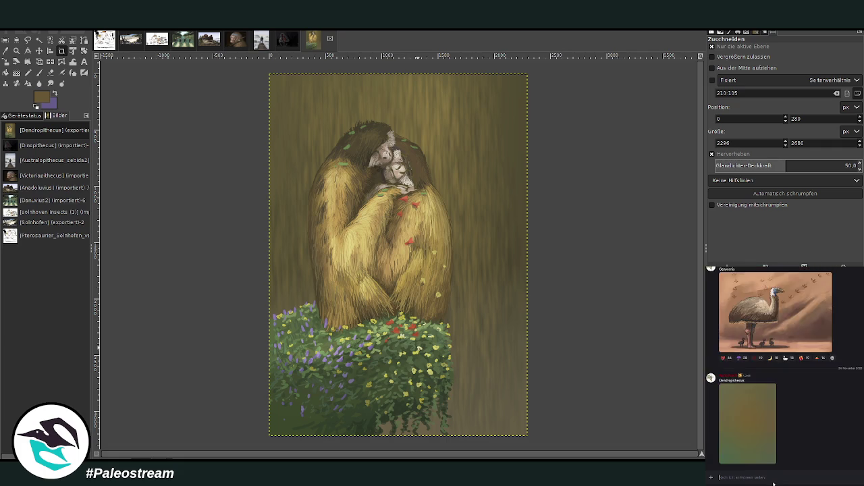
key(ctrl+v)
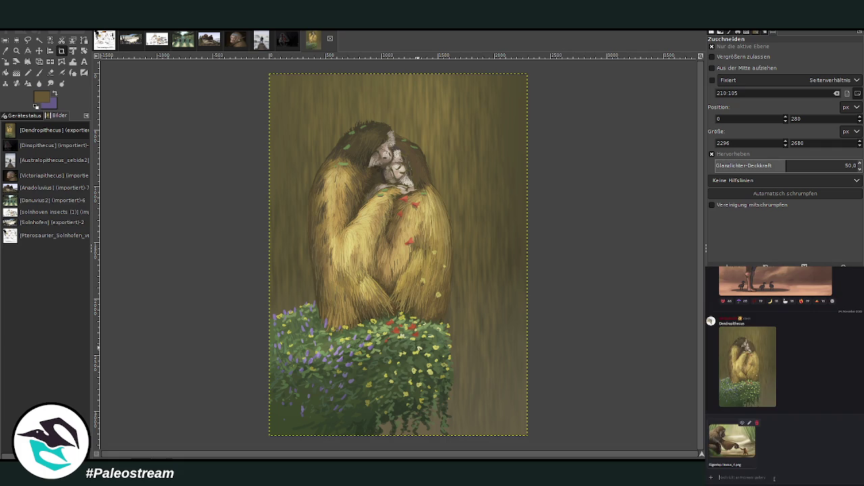
text(d)
text(igan)
text(pithec)
text(go)
key(Return)
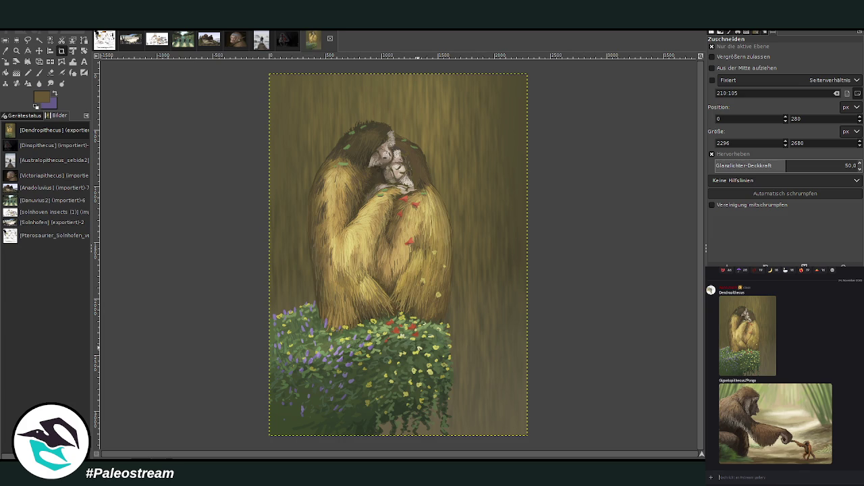
- Attach the Paranthropus image to a new message and caption it 'Paranthropu'
drag(857, 371, 783, 372)
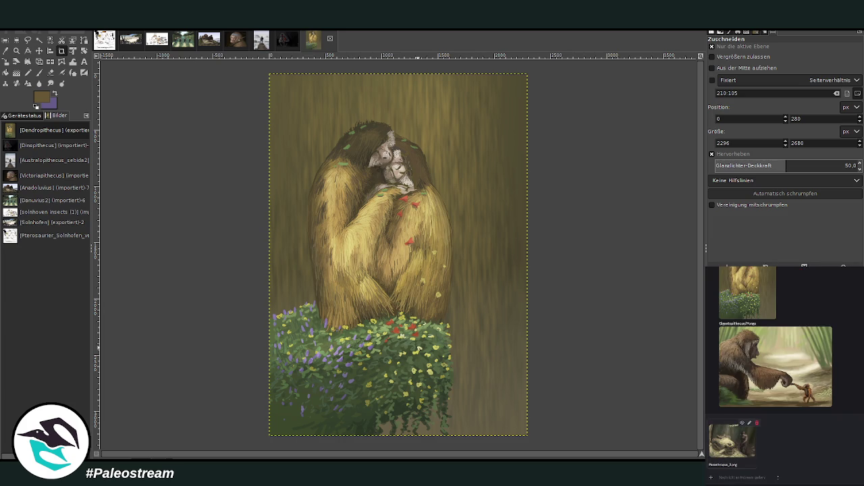
text(Paran)
text(thropu)
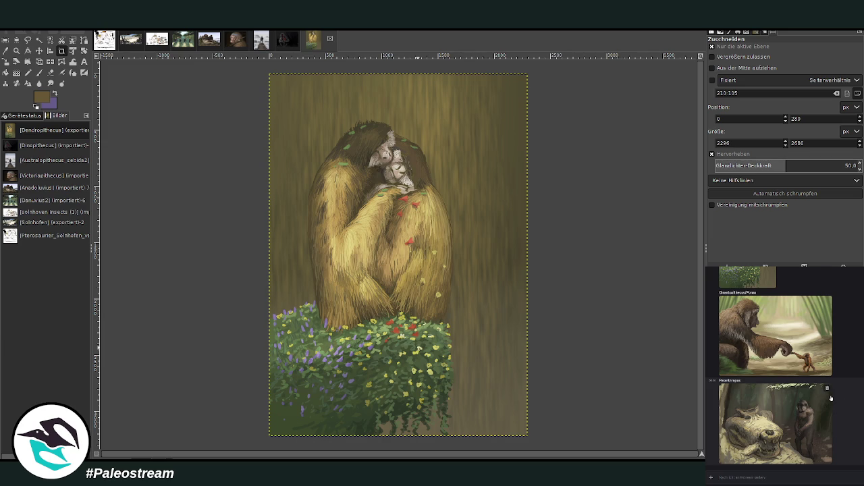
scroll(845, 402, up, 5)
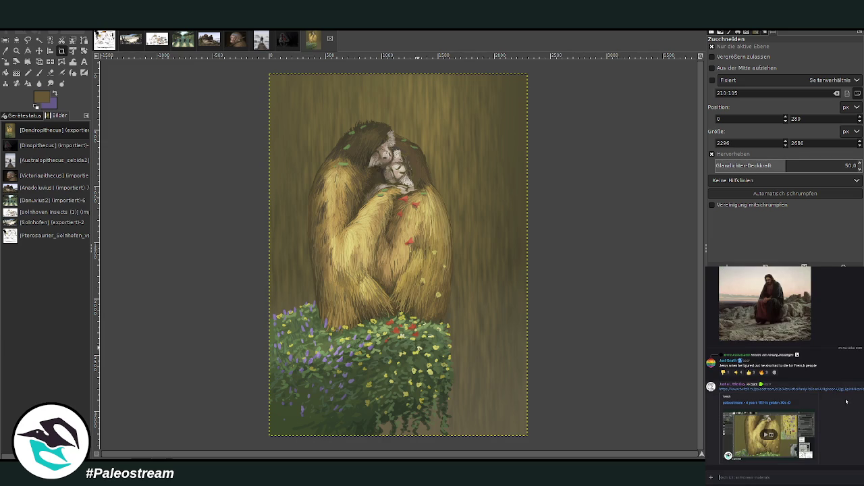
click(720, 477)
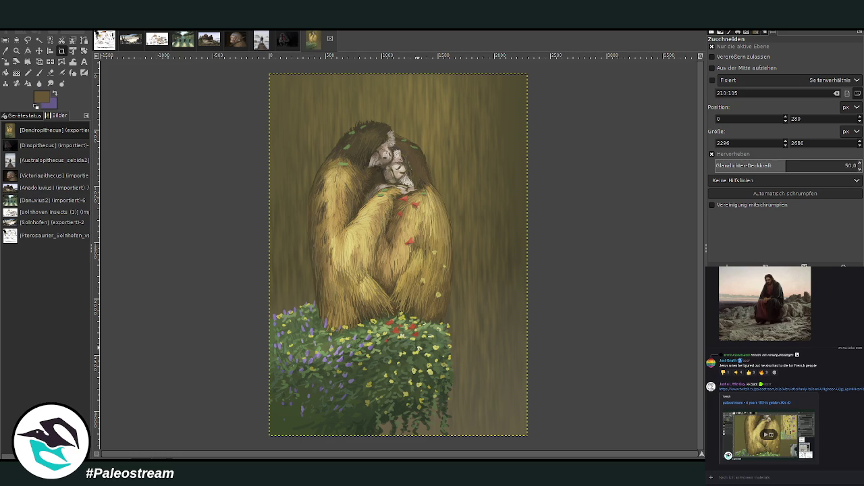
scroll(856, 431, down, 5)
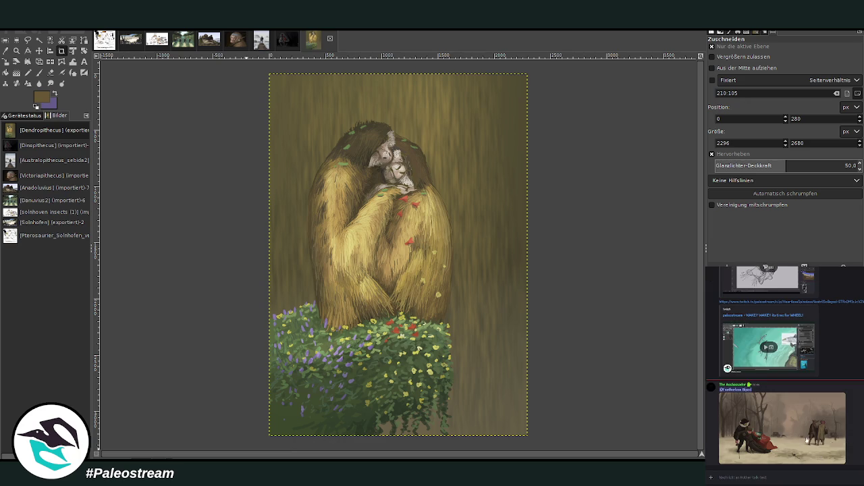
click(841, 440)
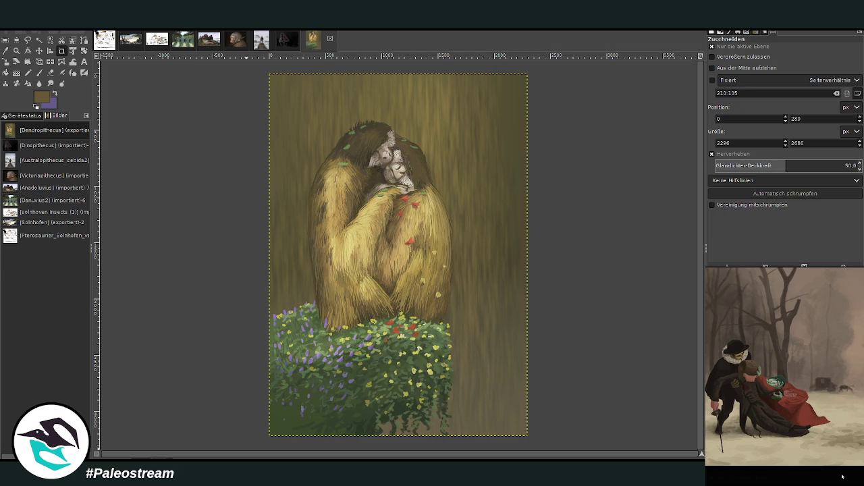
click(841, 477)
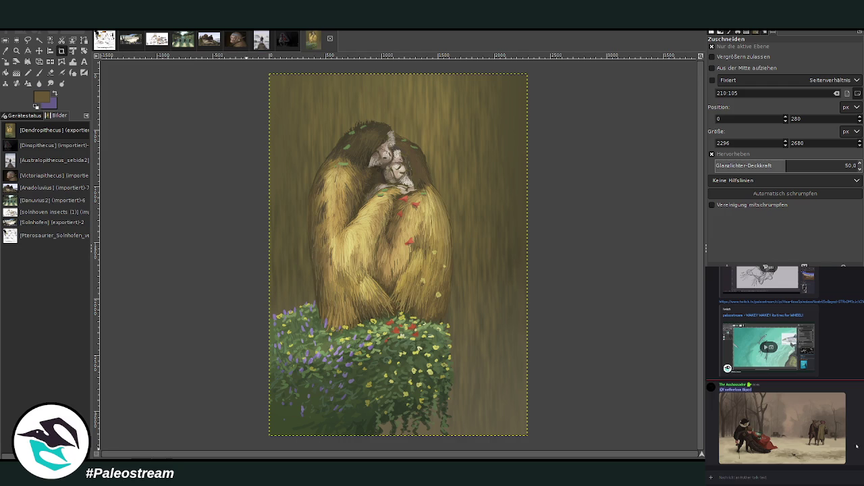
click(773, 479)
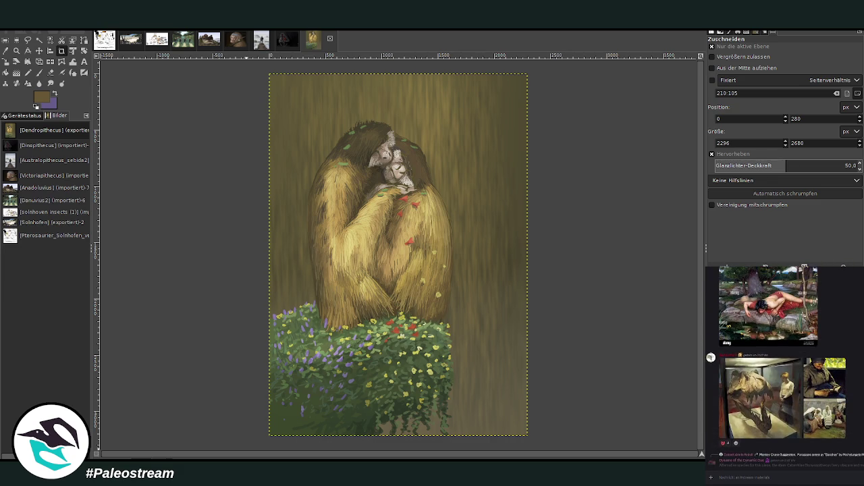
- View the T-rex museum photo, fossil teeth image and classical paintings enlarged, closing each
click(776, 384)
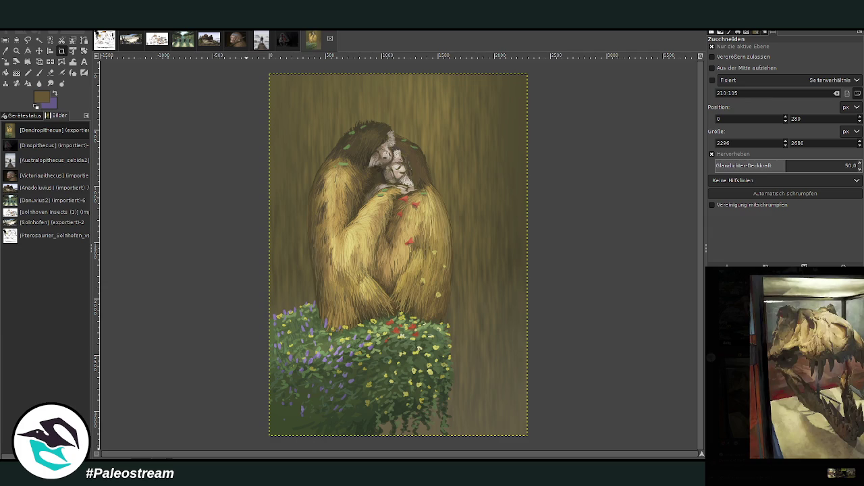
key(Escape)
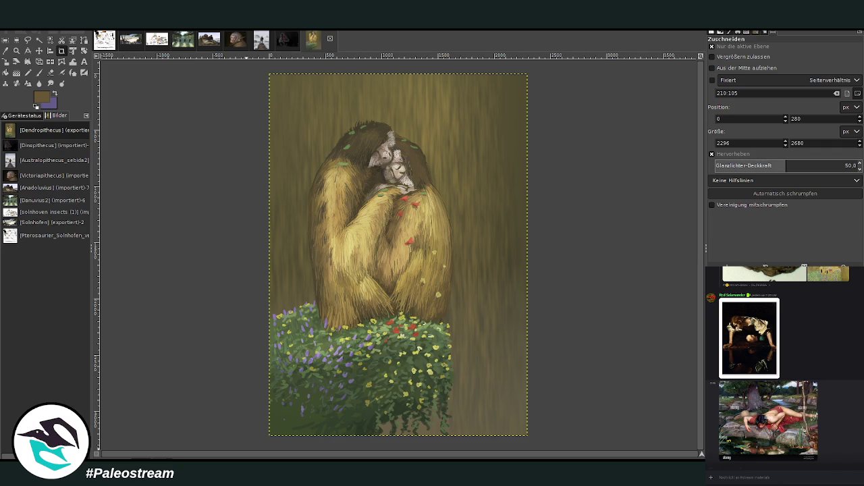
scroll(784, 364, up, 2)
scroll(784, 365, up, 2)
scroll(784, 364, up, 1)
scroll(783, 365, up, 2)
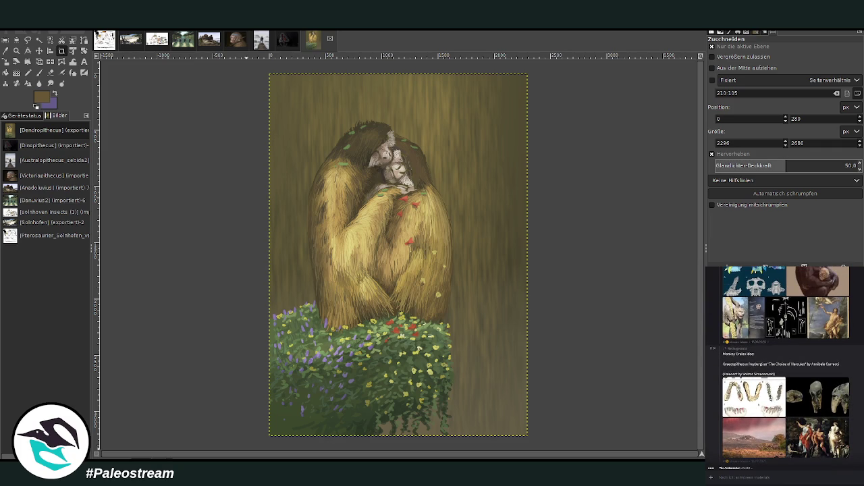
click(754, 397)
key(Escape)
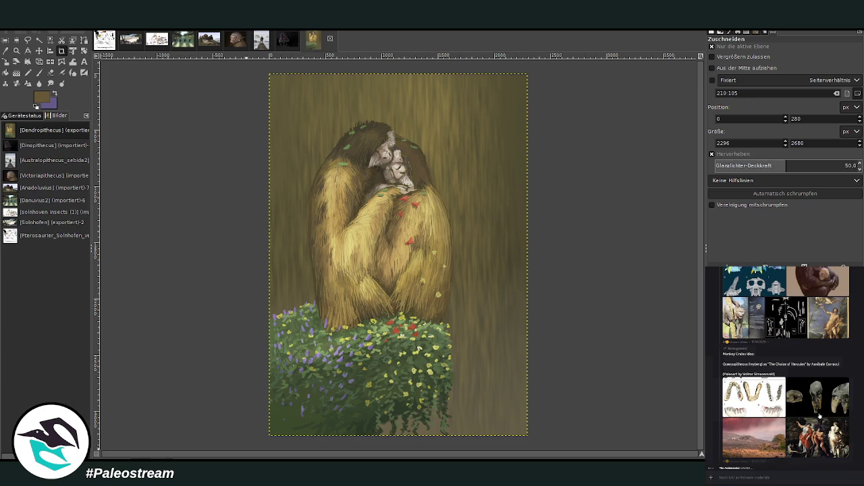
click(810, 417)
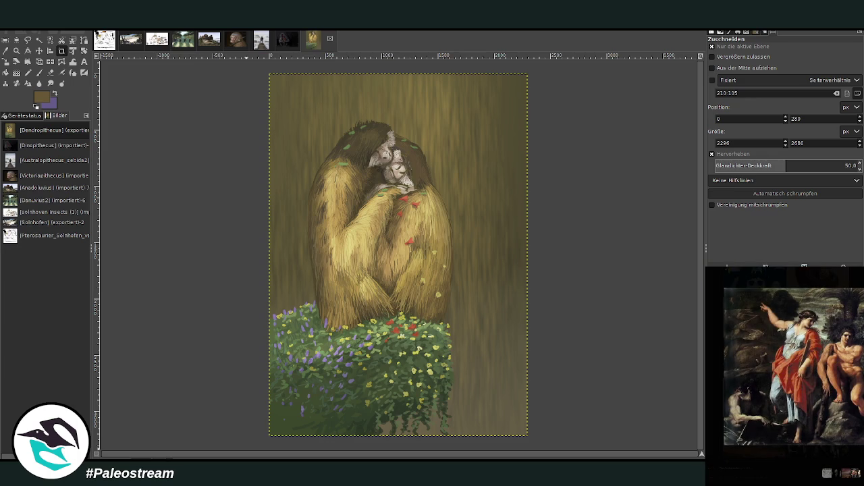
key(Escape)
scroll(785, 367, down, 3)
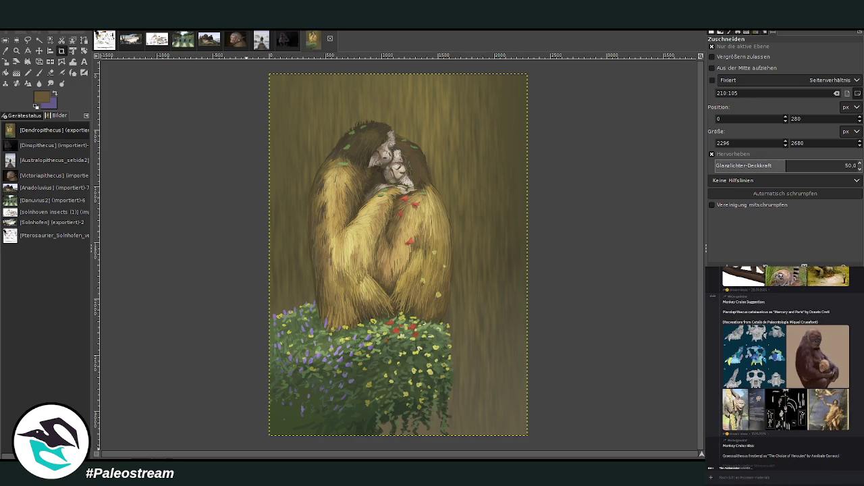
click(817, 412)
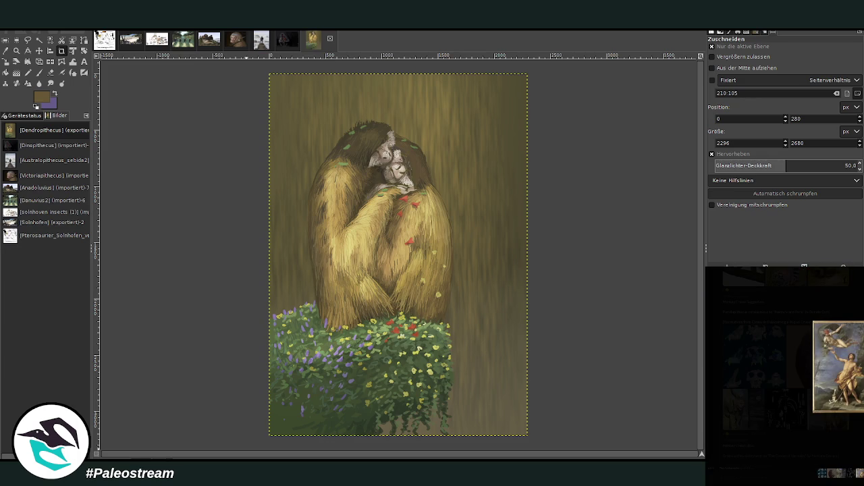
key(Escape)
- Drag an image file into the message box and send it to the chat
scroll(785, 366, up, 3)
scroll(785, 366, up, 2)
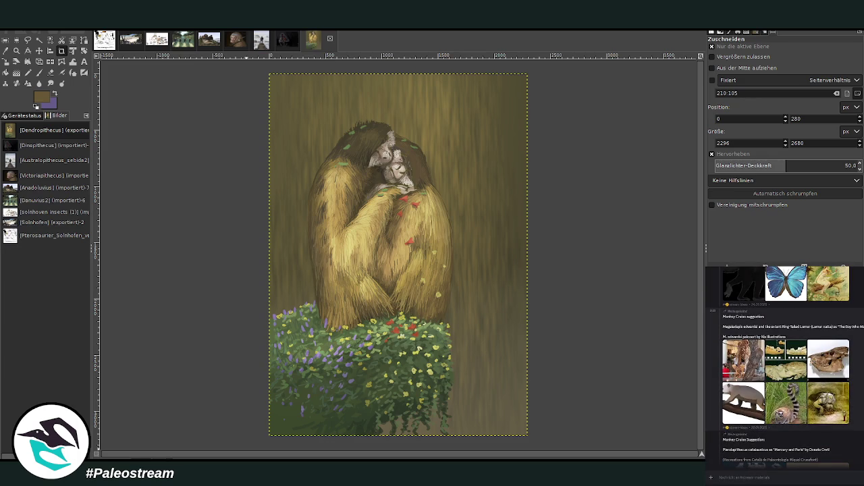
scroll(785, 367, up, 1)
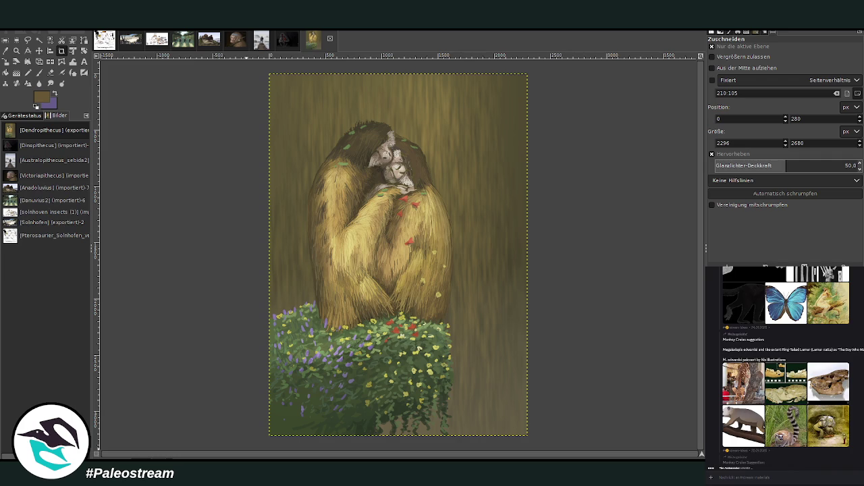
drag(774, 483, 775, 478)
key(Return)
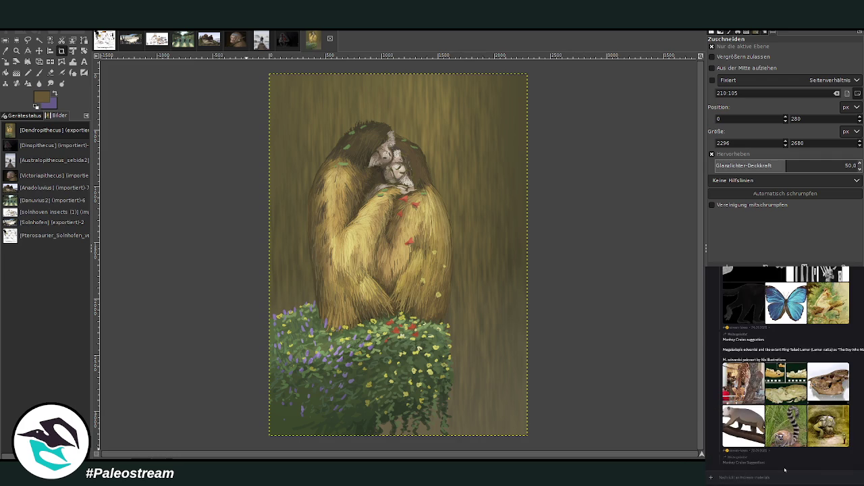
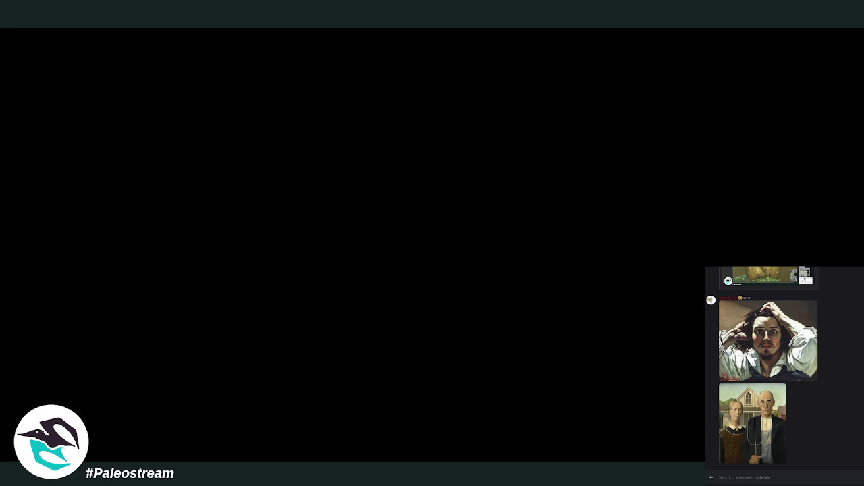
- Scroll back up the Discord chat and preview the rodent photo reference full-size
scroll(849, 434, down, 3)
scroll(849, 436, down, 3)
scroll(848, 437, down, 3)
scroll(848, 438, down, 3)
scroll(848, 437, down, 2)
scroll(849, 436, down, 3)
scroll(849, 435, down, 3)
scroll(848, 436, up, 3)
scroll(849, 435, up, 3)
scroll(848, 436, up, 3)
scroll(849, 436, up, 3)
scroll(848, 435, up, 3)
scroll(848, 436, up, 3)
scroll(849, 435, up, 3)
scroll(848, 435, up, 3)
scroll(785, 367, up, 3)
scroll(784, 367, up, 3)
scroll(785, 367, up, 3)
scroll(785, 367, up, 3)
scroll(785, 367, up, 3)
scroll(785, 368, up, 3)
scroll(784, 367, up, 3)
scroll(784, 367, up, 3)
scroll(784, 367, up, 3)
scroll(784, 367, up, 3)
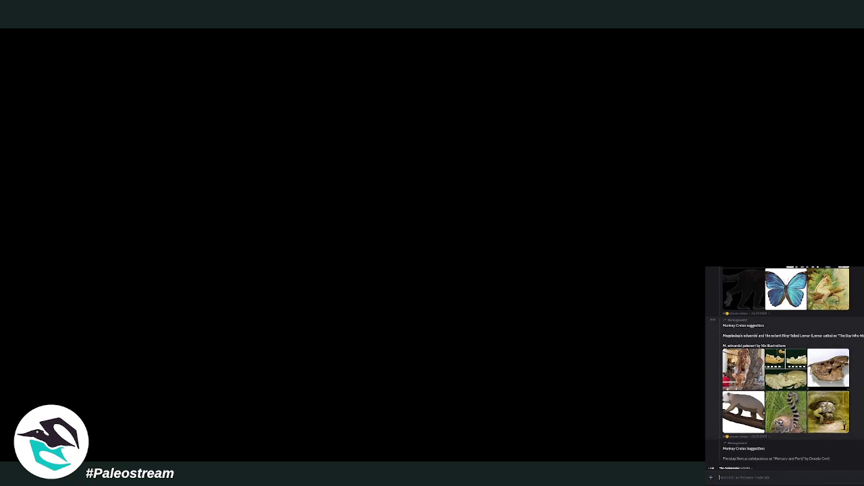
scroll(785, 368, up, 3)
scroll(784, 367, up, 1)
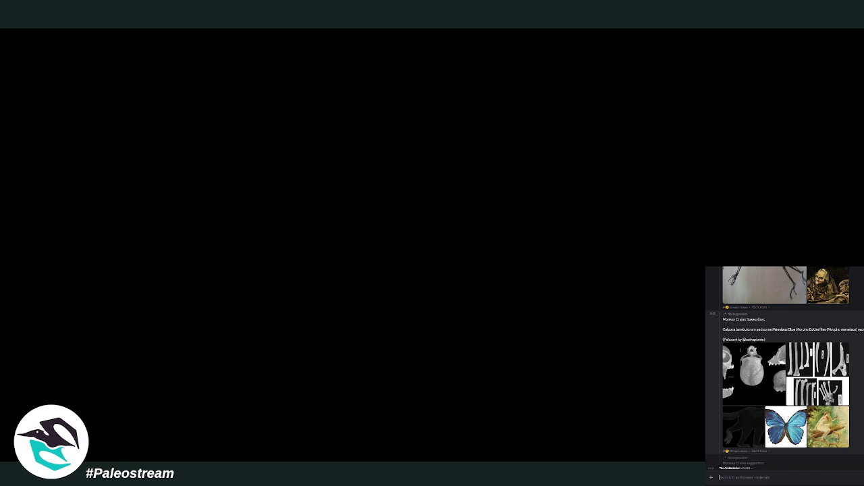
scroll(785, 368, up, 5)
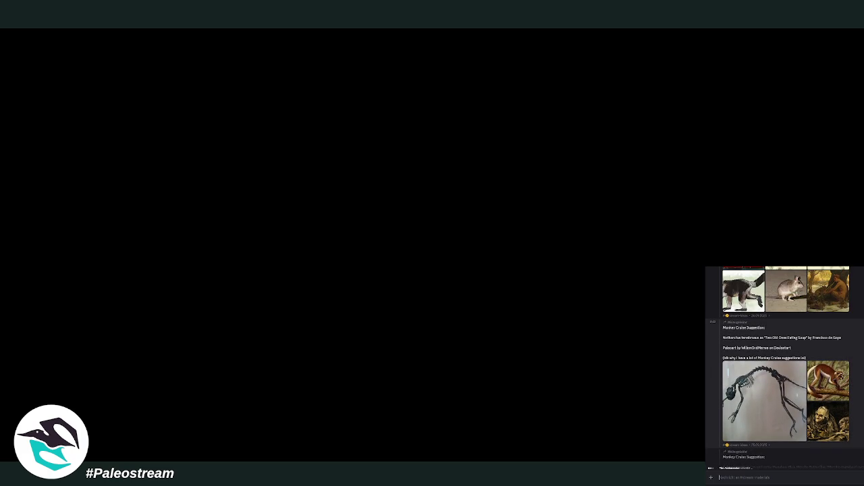
scroll(785, 368, up, 1)
scroll(785, 368, up, 2)
click(781, 419)
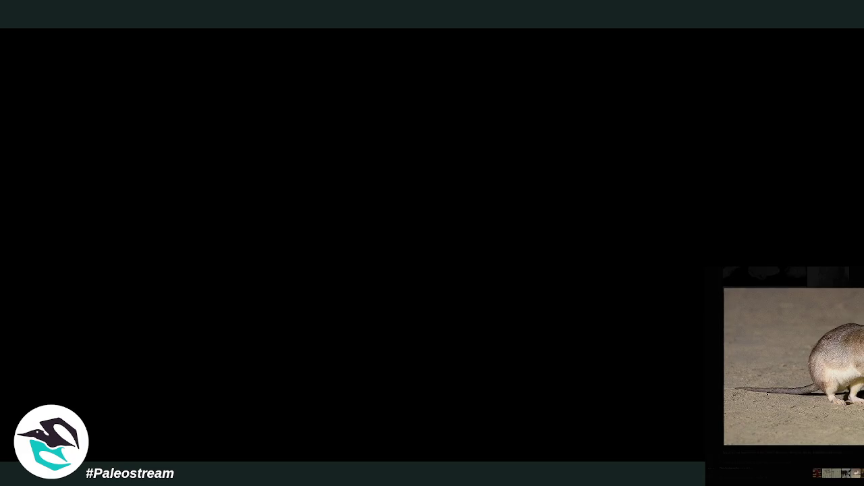
key(Escape)
- Preview the painting of hares enlarged in the chat
scroll(784, 367, up, 1)
scroll(784, 367, up, 1)
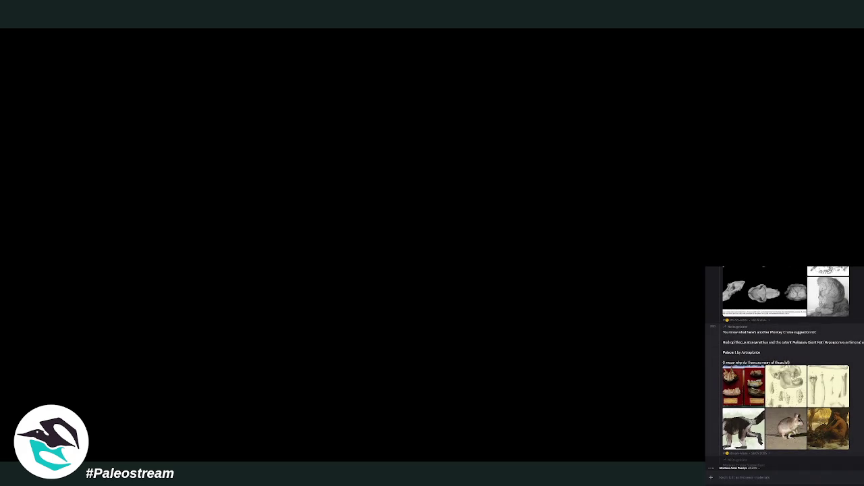
click(812, 435)
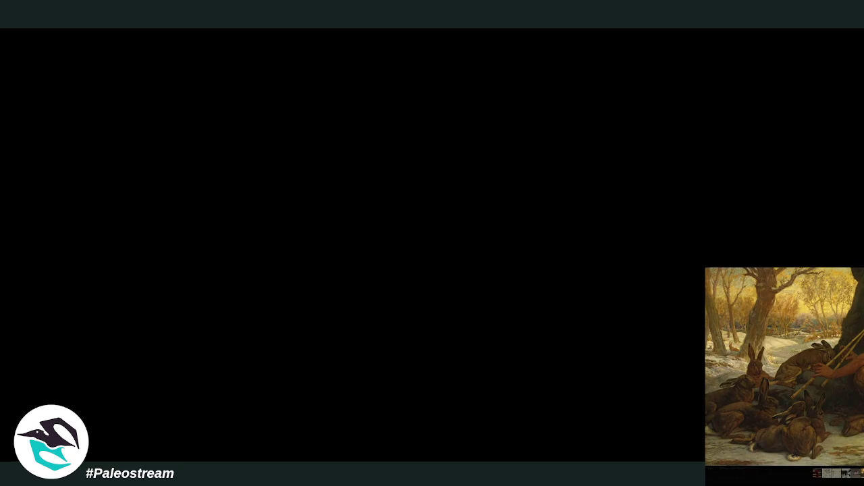
key(Escape)
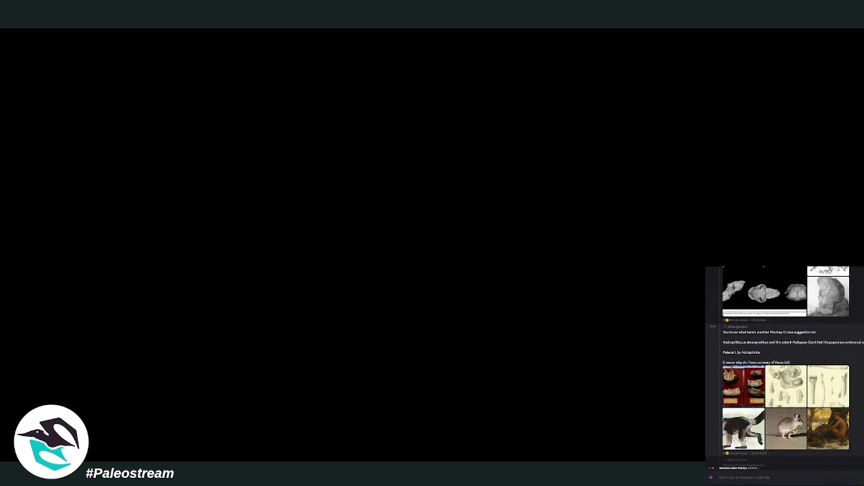
- Open the Singin' in the Rain poster full-size from the Monkey Cruise post
scroll(783, 368, up, 4)
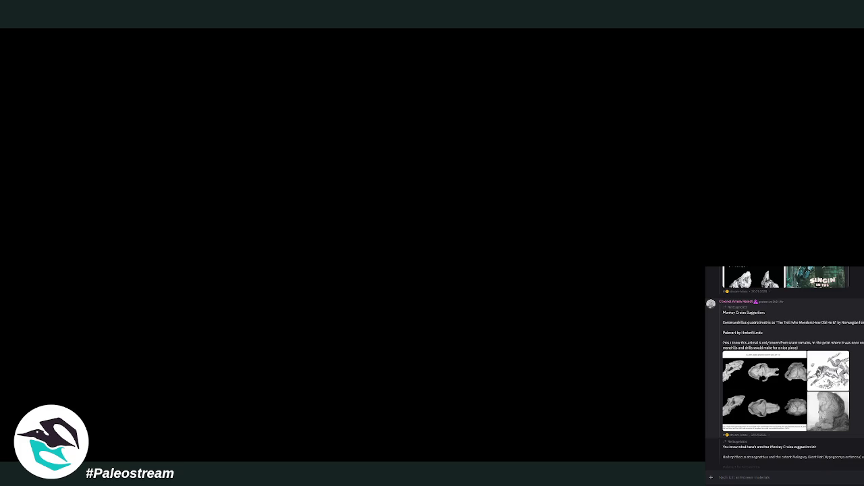
scroll(806, 371, up, 3)
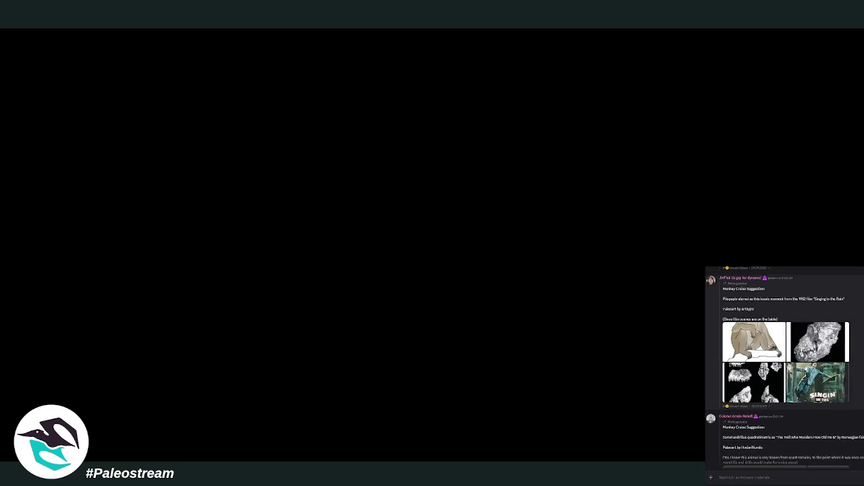
click(806, 371)
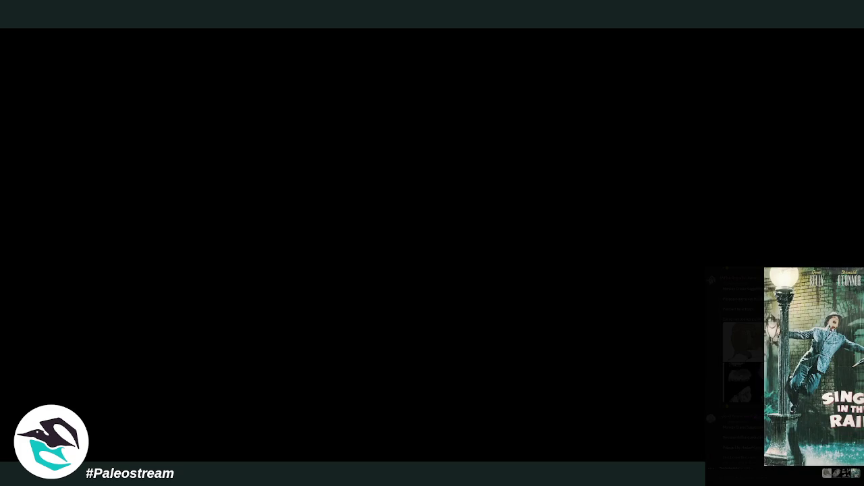
key(Escape)
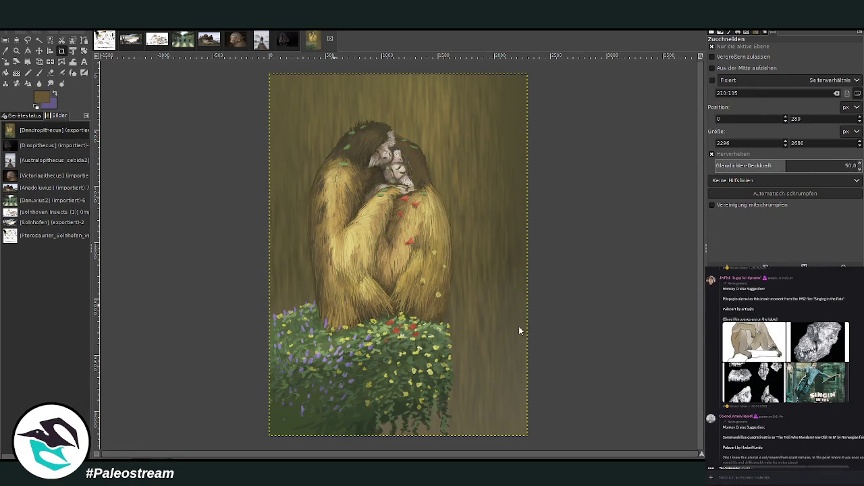
- Paste the Singin' in the Rain poster and move it to the canvas's top-right corner
key(ctrl+v)
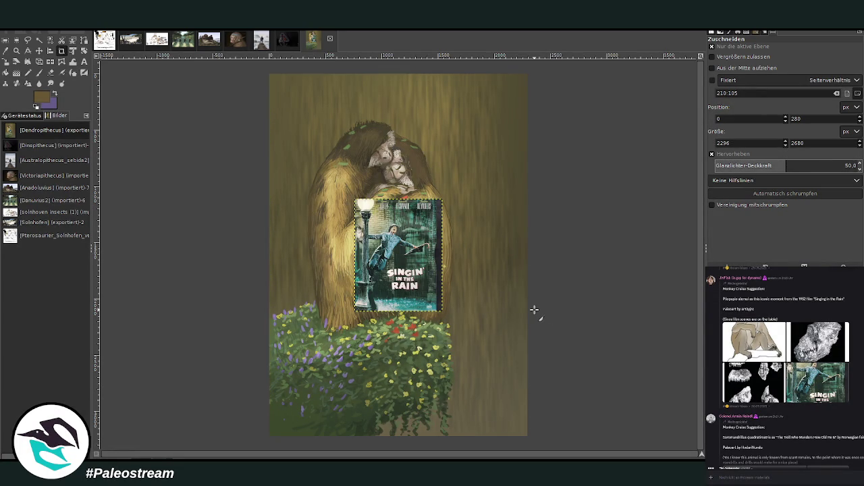
click(39, 50)
drag(399, 235, 503, 122)
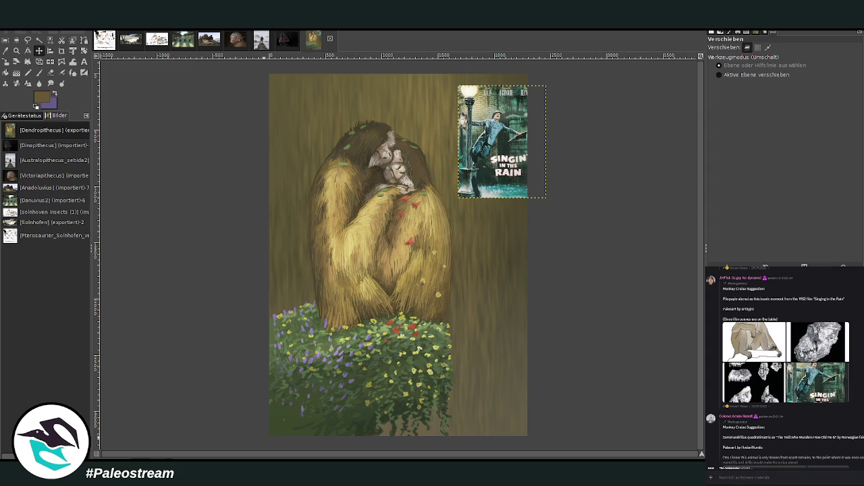
- Scroll up the chat and preview the Birth of Venus reference enlarged
scroll(778, 364, up, 2)
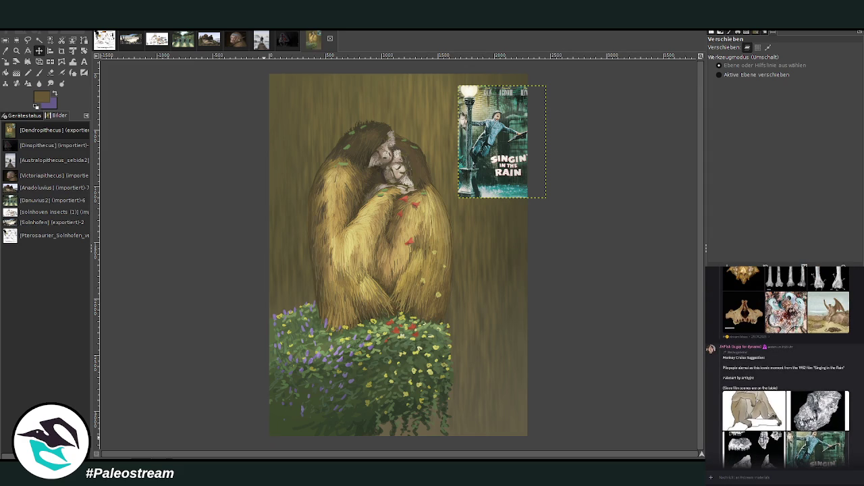
scroll(783, 365, up, 2)
scroll(784, 365, up, 1)
scroll(784, 365, up, 2)
scroll(783, 364, up, 2)
scroll(783, 365, up, 2)
scroll(784, 364, up, 3)
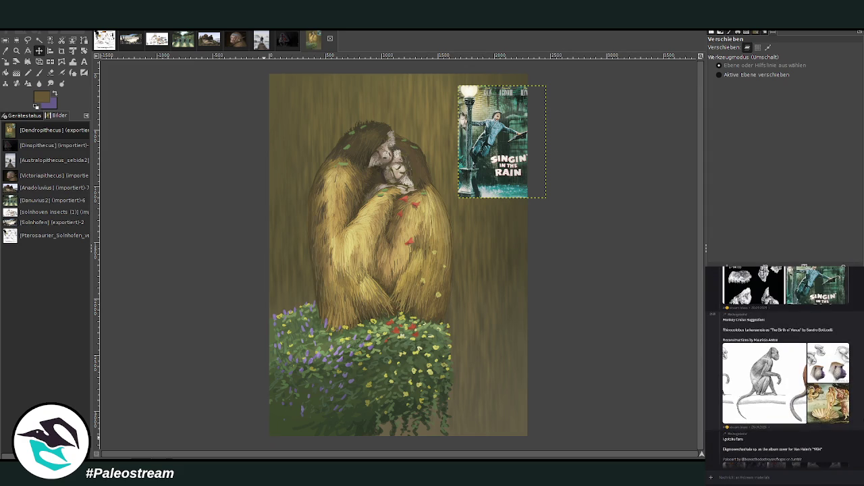
scroll(853, 419, up, 1)
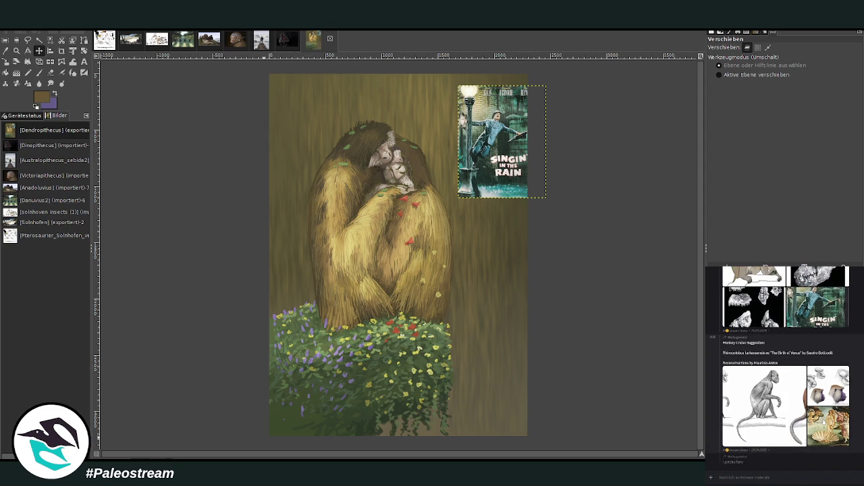
click(833, 436)
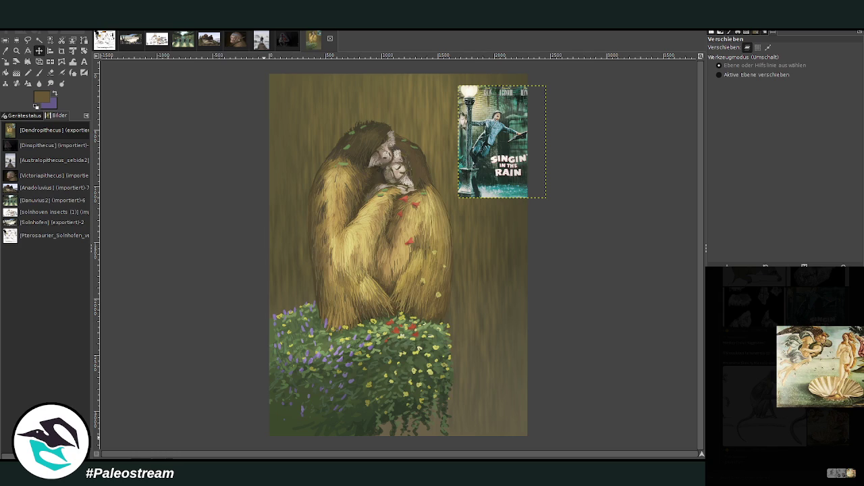
key(Escape)
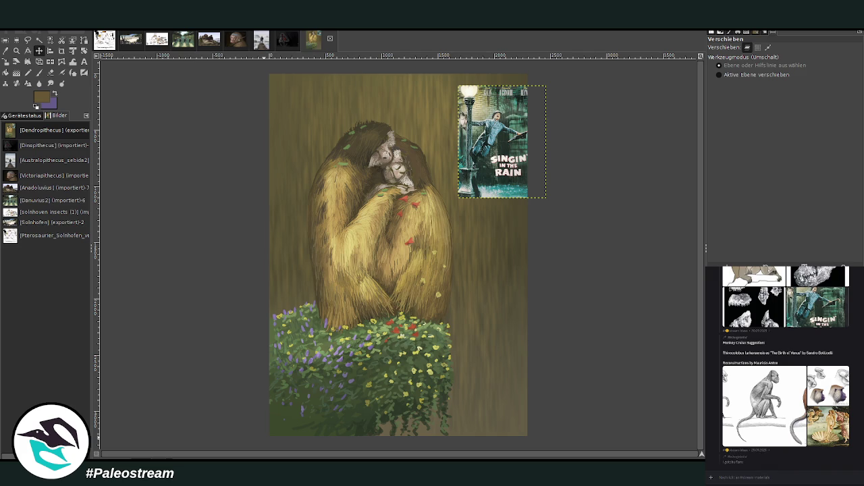
right_click(774, 478)
- Paste and send the sandy excavation photo in the Discord chat
click(786, 472)
key(Return)
scroll(783, 365, up, 5)
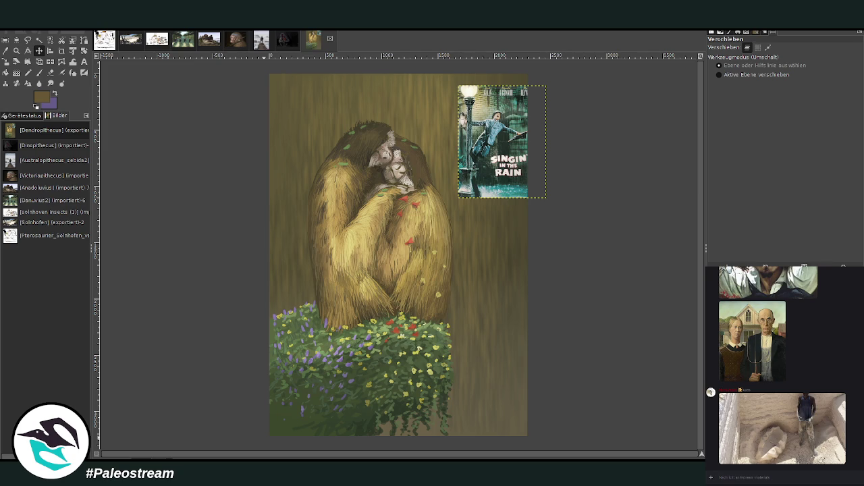
- Paste and send the photo of a person sitting among boulders
right_click(774, 477)
click(783, 470)
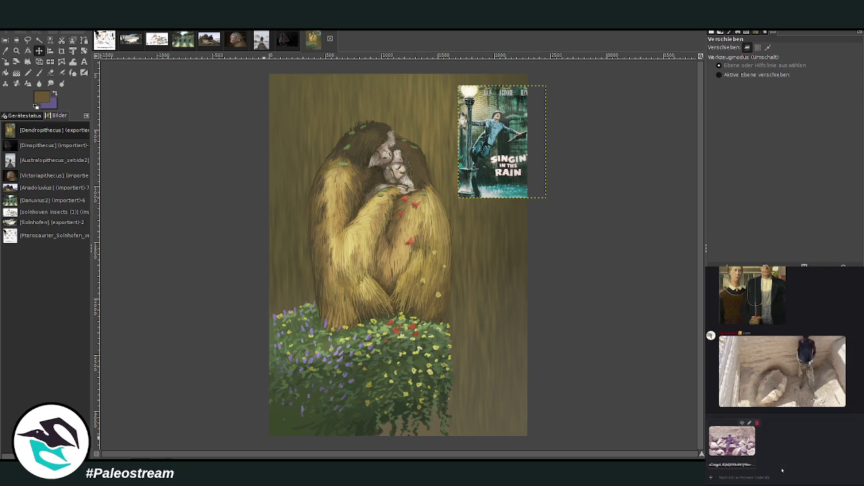
key(Return)
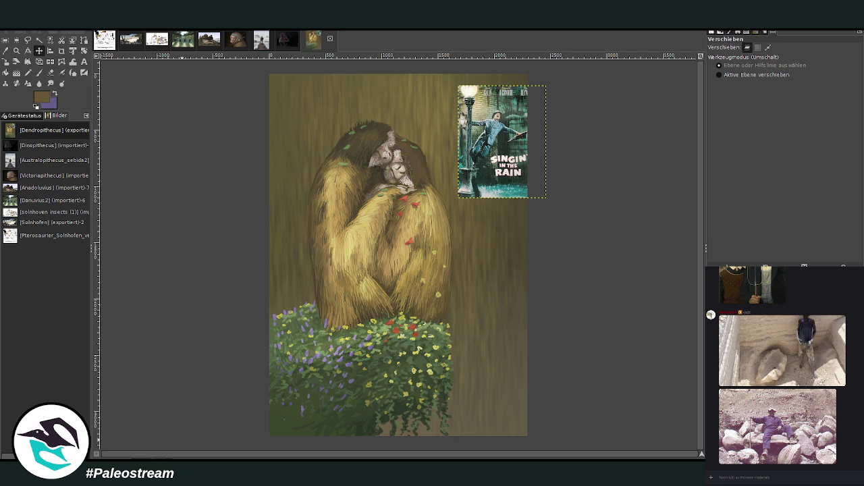
- Scroll up the chat and preview the crocodile photo enlarged
scroll(844, 422, up, 3)
scroll(844, 422, up, 3)
scroll(843, 422, up, 3)
scroll(844, 422, up, 3)
scroll(843, 422, up, 3)
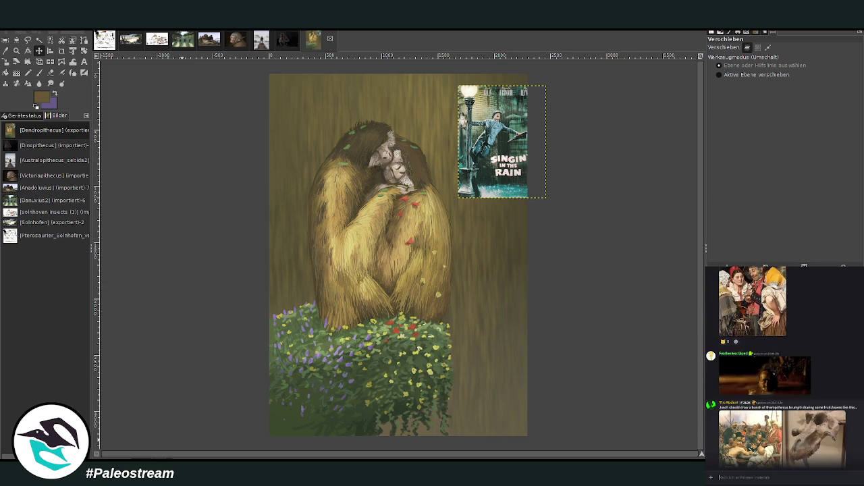
scroll(844, 422, up, 3)
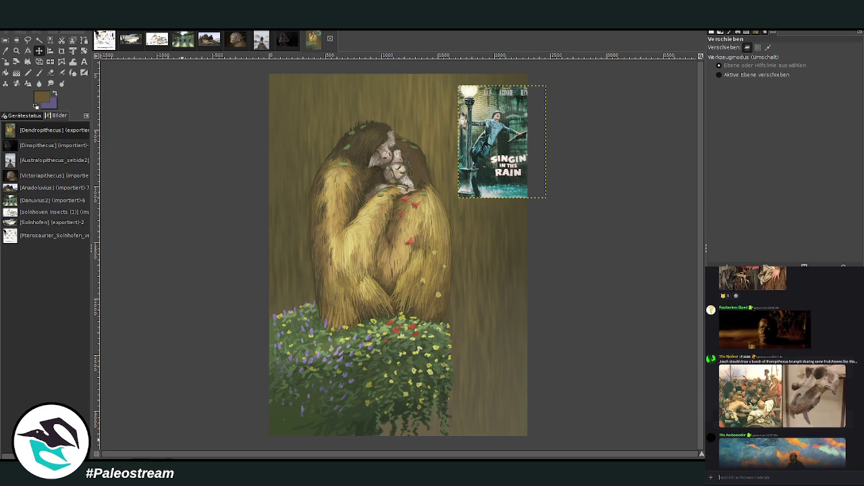
scroll(783, 368, up, 2)
scroll(783, 368, up, 2)
scroll(783, 368, up, 2)
scroll(784, 368, up, 2)
scroll(784, 368, up, 2)
scroll(783, 368, up, 2)
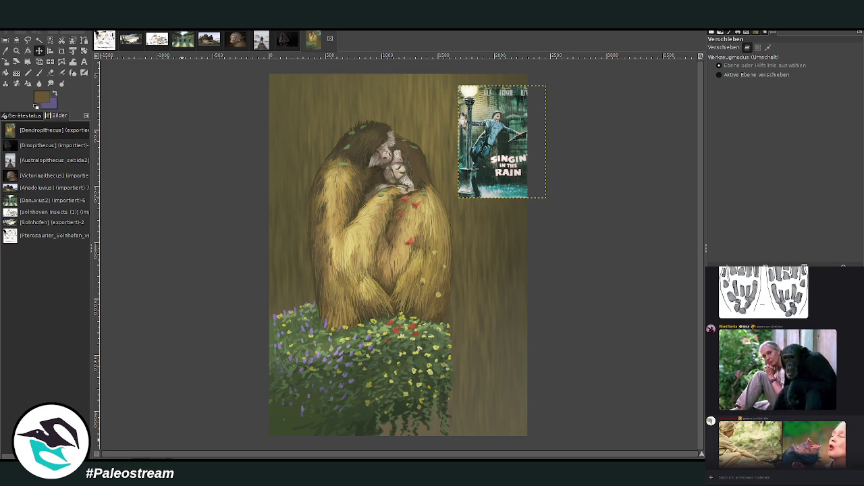
scroll(783, 368, up, 2)
scroll(783, 368, up, 3)
scroll(783, 368, up, 1)
click(813, 401)
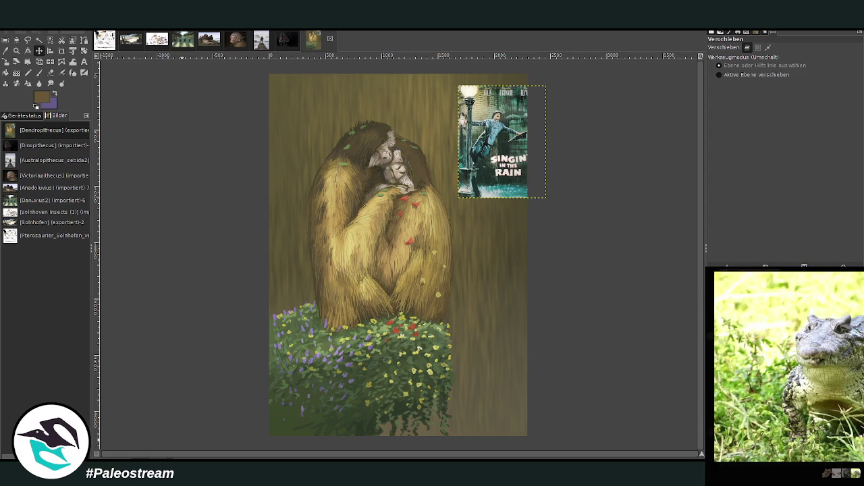
key(Escape)
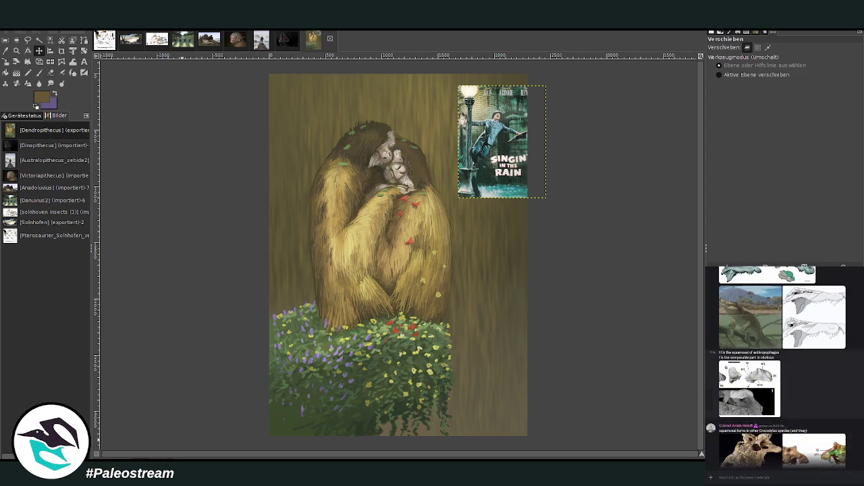
- Find and preview Caravaggio's Narcissus, then paste it into the Dendropithecus painting
scroll(784, 368, up, 2)
scroll(783, 368, up, 2)
scroll(783, 368, up, 2)
scroll(783, 368, up, 2)
scroll(784, 368, up, 2)
scroll(784, 364, up, 2)
scroll(783, 365, up, 2)
scroll(783, 365, up, 2)
scroll(784, 365, up, 2)
scroll(783, 368, up, 2)
scroll(784, 368, up, 2)
scroll(783, 368, up, 2)
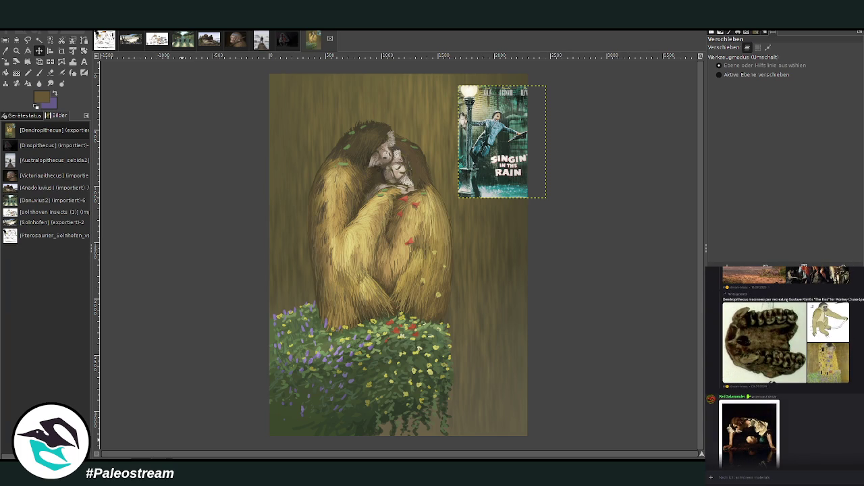
scroll(783, 368, down, 2)
scroll(783, 368, up, 3)
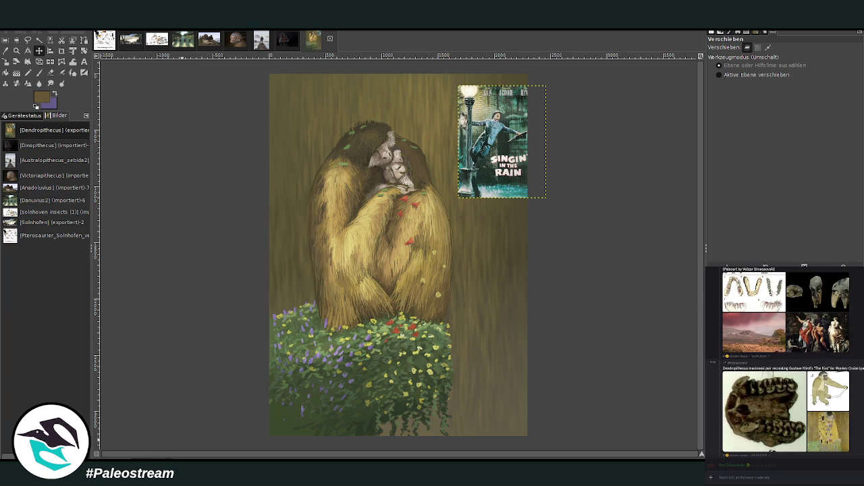
scroll(783, 368, down, 3)
scroll(783, 368, down, 1)
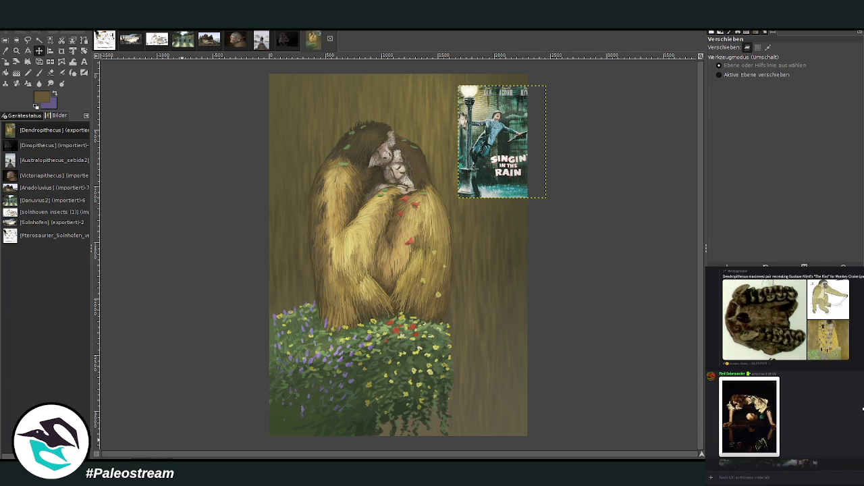
click(750, 415)
click(754, 467)
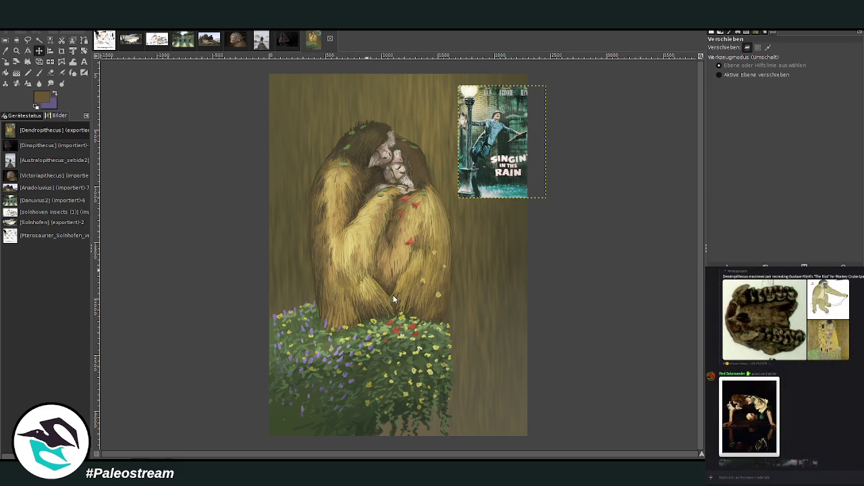
key(ctrl+v)
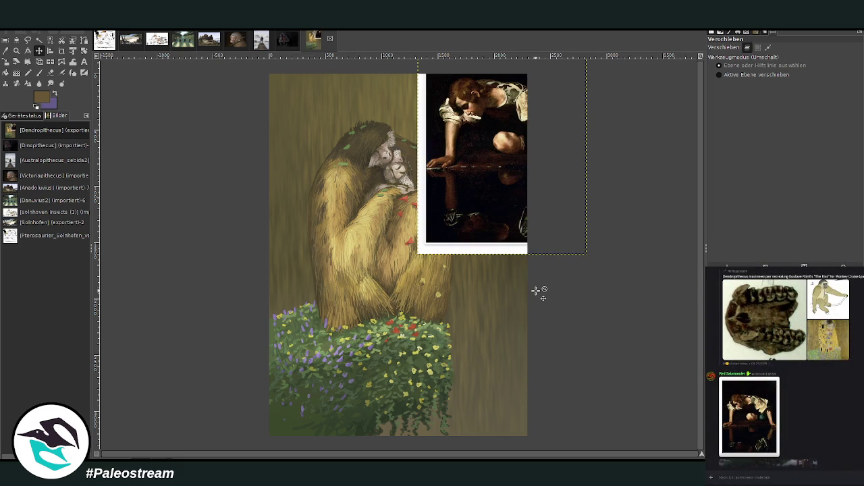
- Scale the pasted Narcissus down to 805 × 1073 px beside the Singin' in the Rain poster
click(6, 61)
mouse_move(468, 150)
mouse_down()
mouse_move(463, 215)
mouse_move(439, 196)
mouse_move(412, 140)
mouse_up()
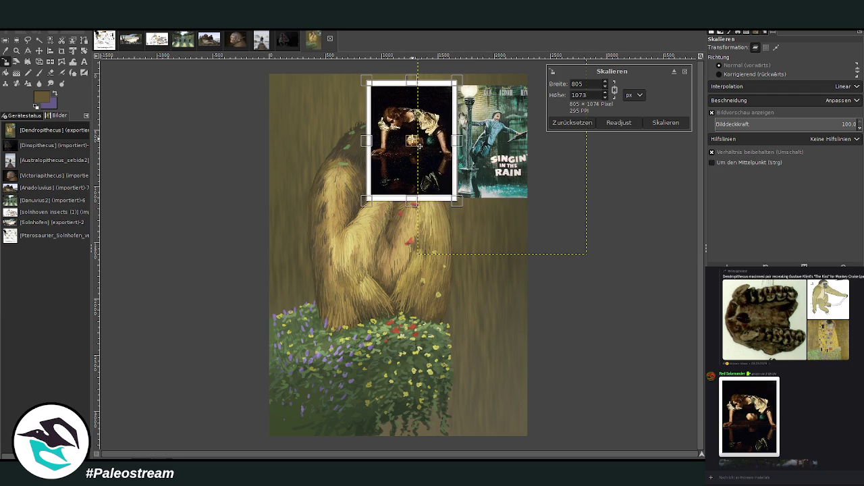
click(665, 122)
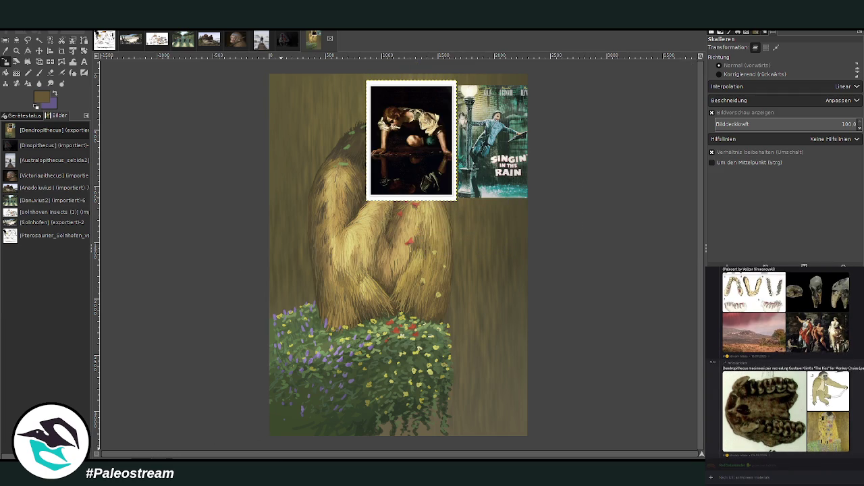
scroll(757, 430, up, 3)
- Preview the reddish landscape, museum skeleton and pig-like skull photos from the chat
click(756, 427)
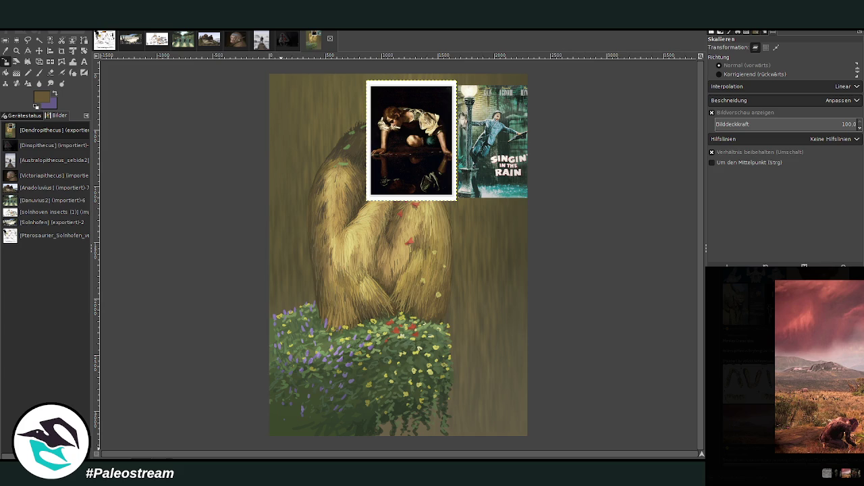
key(Escape)
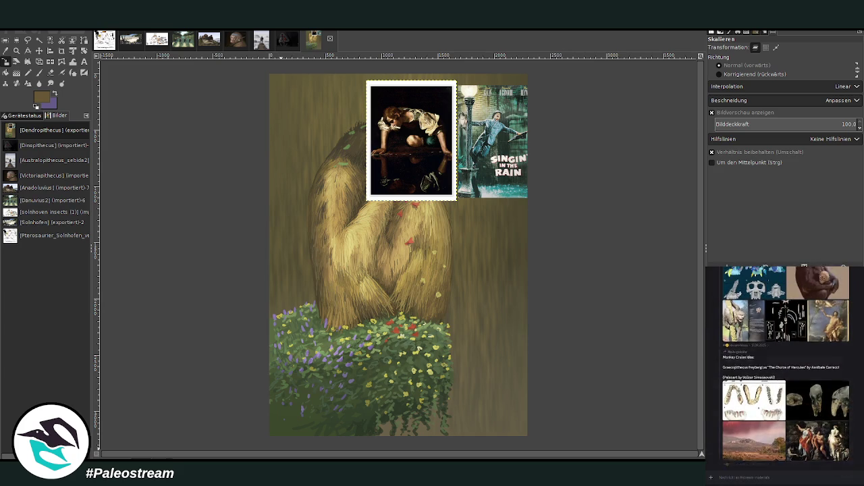
scroll(784, 364, up, 2)
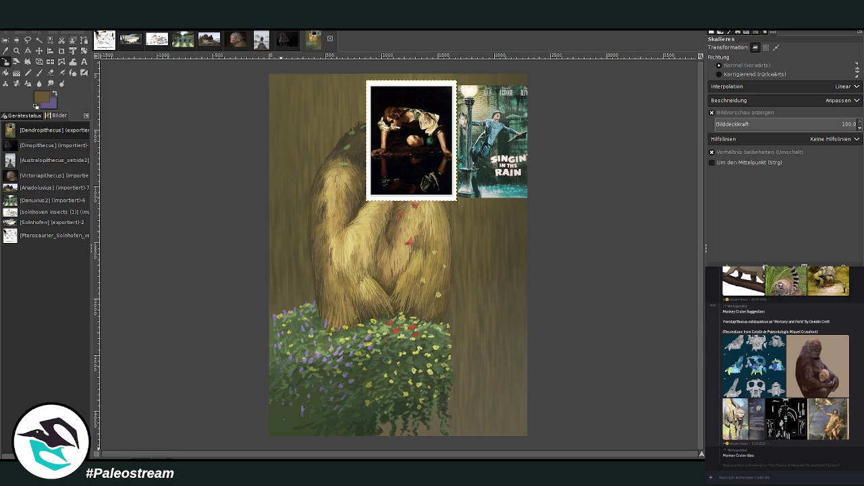
scroll(783, 365, up, 2)
scroll(783, 364, up, 3)
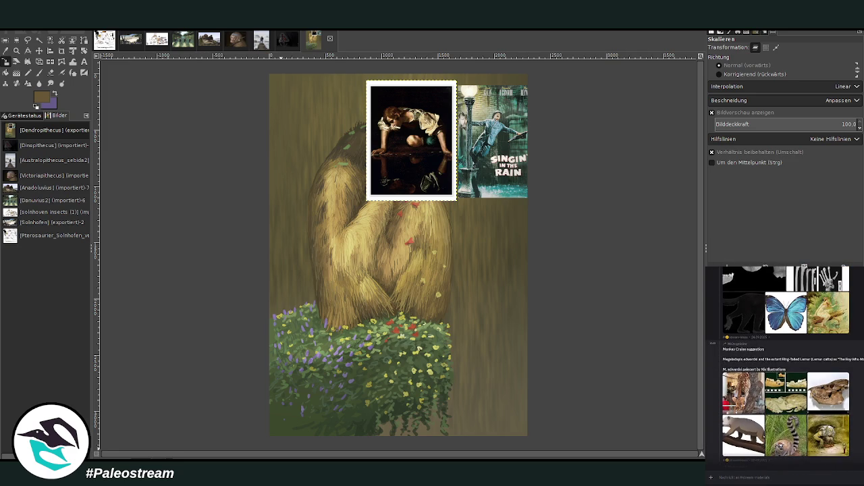
click(739, 394)
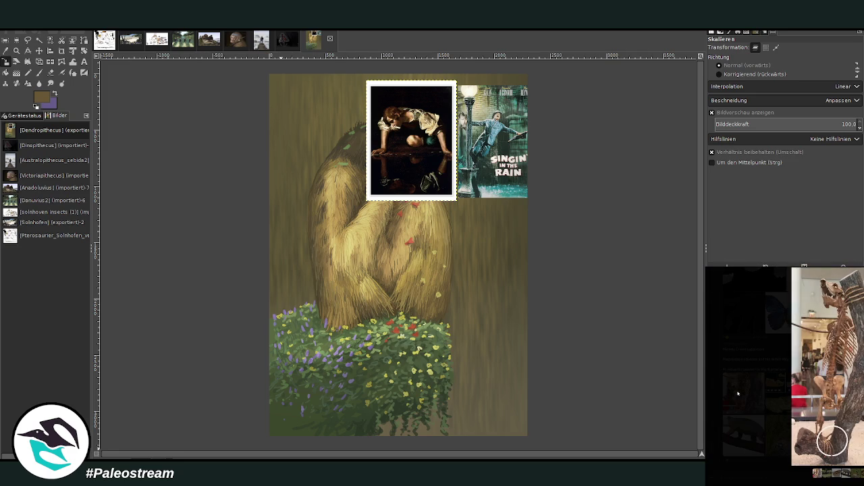
key(Escape)
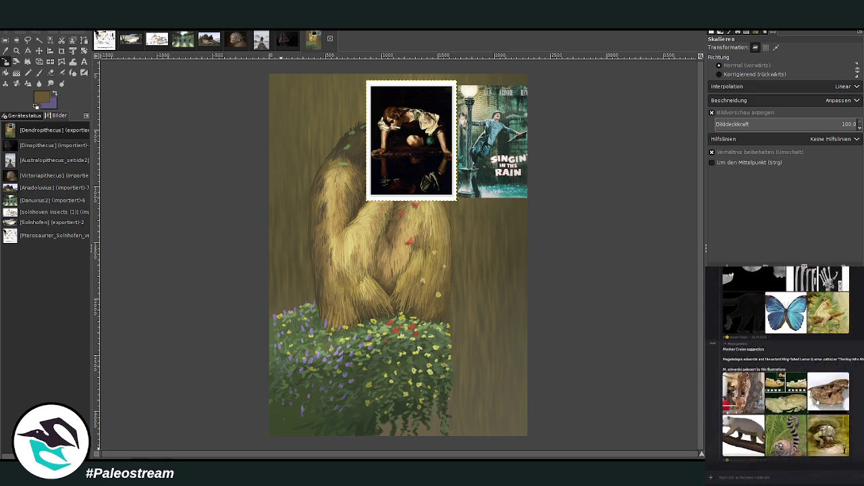
click(776, 405)
key(Escape)
- Scroll further up to older posts and open Caravaggio's Bacchus enlarged
scroll(783, 364, up, 2)
scroll(783, 365, up, 3)
scroll(783, 364, up, 3)
scroll(783, 365, up, 2)
scroll(783, 365, up, 3)
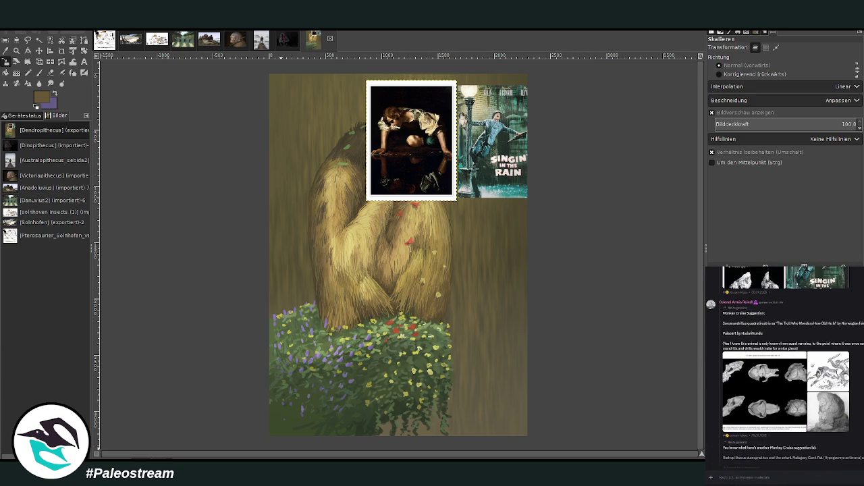
scroll(783, 365, up, 3)
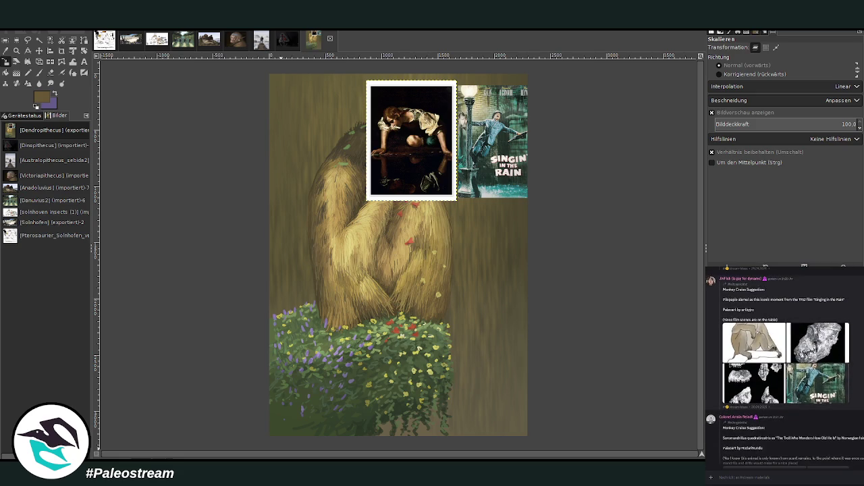
scroll(783, 365, up, 3)
scroll(783, 365, up, 2)
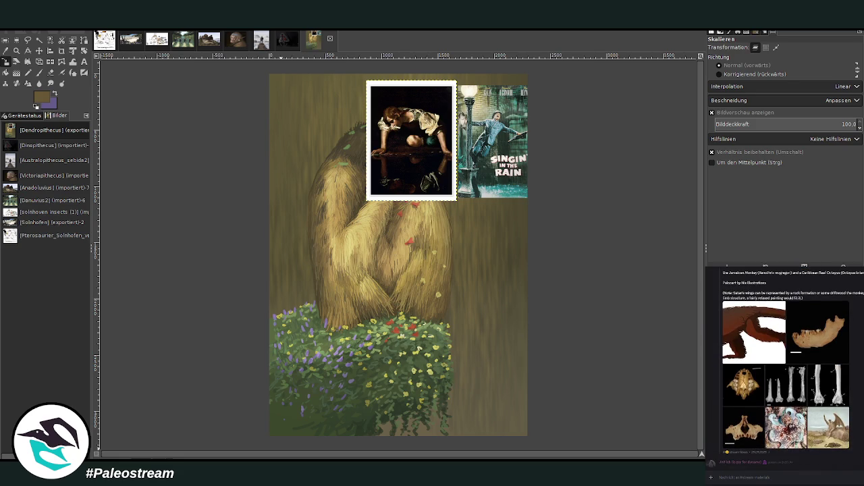
scroll(784, 365, up, 3)
scroll(784, 364, up, 3)
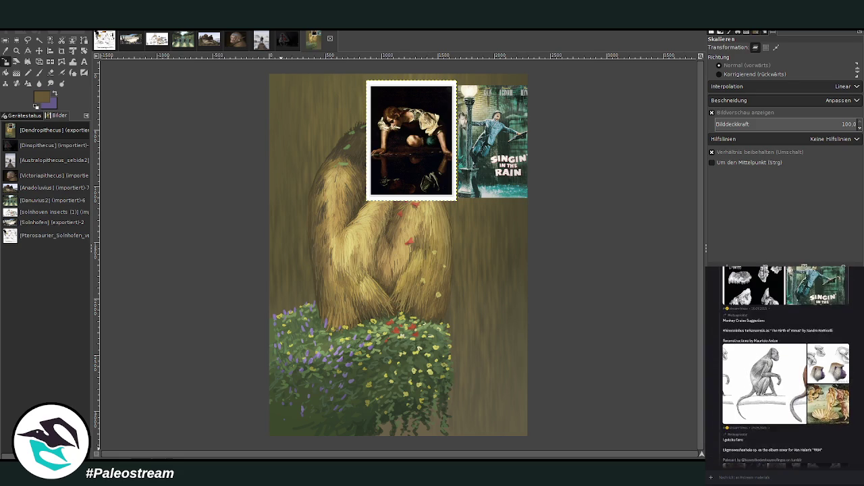
scroll(783, 365, up, 2)
scroll(783, 365, up, 3)
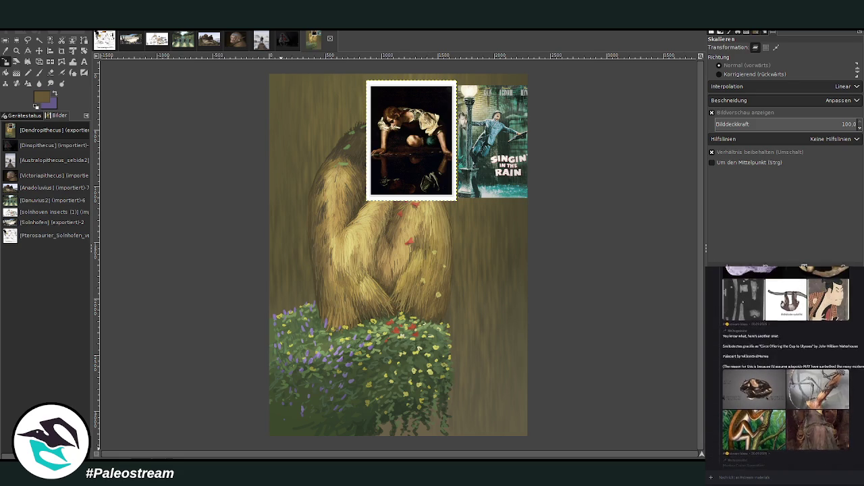
scroll(783, 364, up, 3)
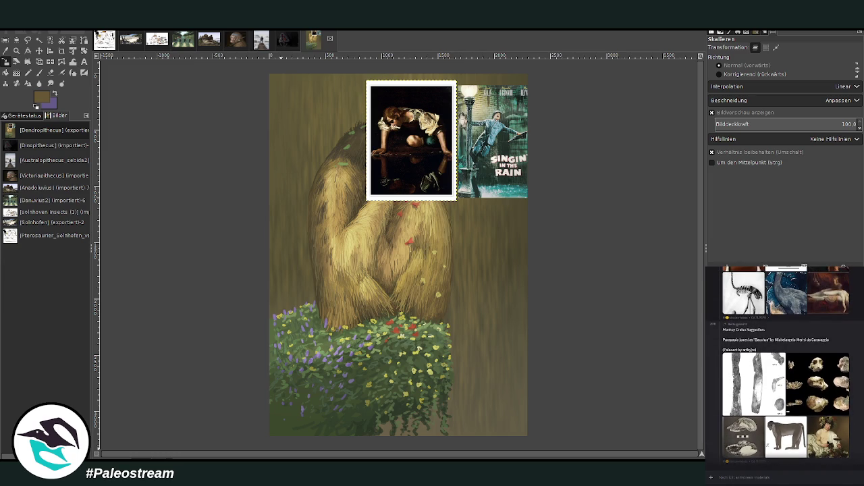
click(817, 382)
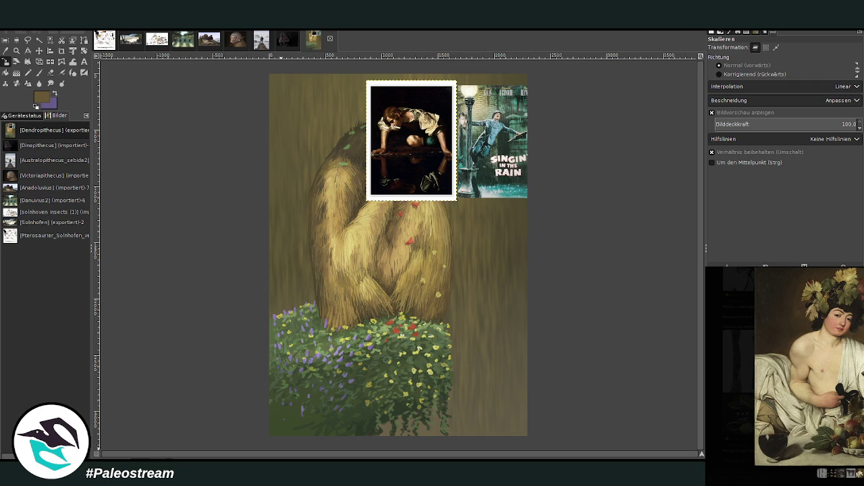
- Close the Bacchus viewer, reopen the Bacchus thumbnail briefly, then close it again
click(753, 420)
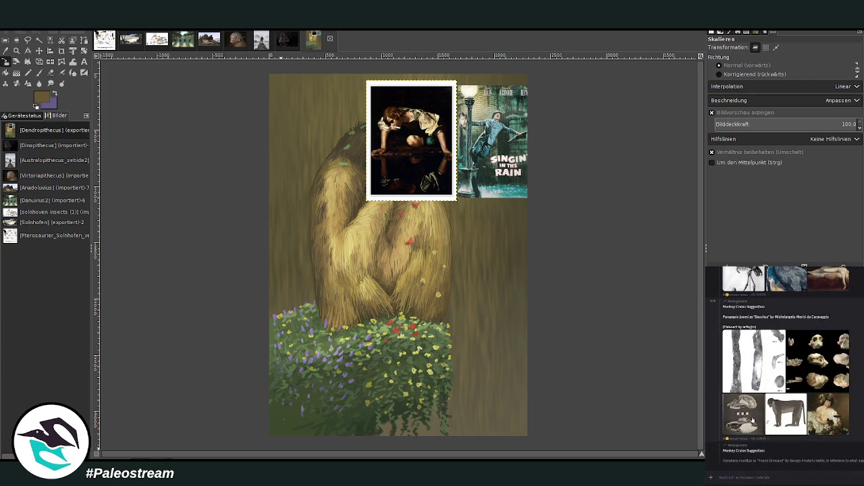
scroll(728, 333, up, 3)
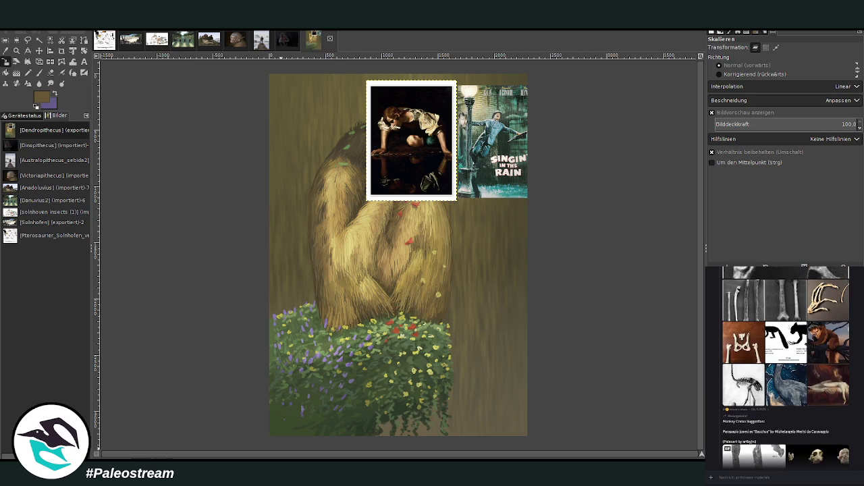
scroll(783, 365, down, 2)
scroll(783, 364, down, 1)
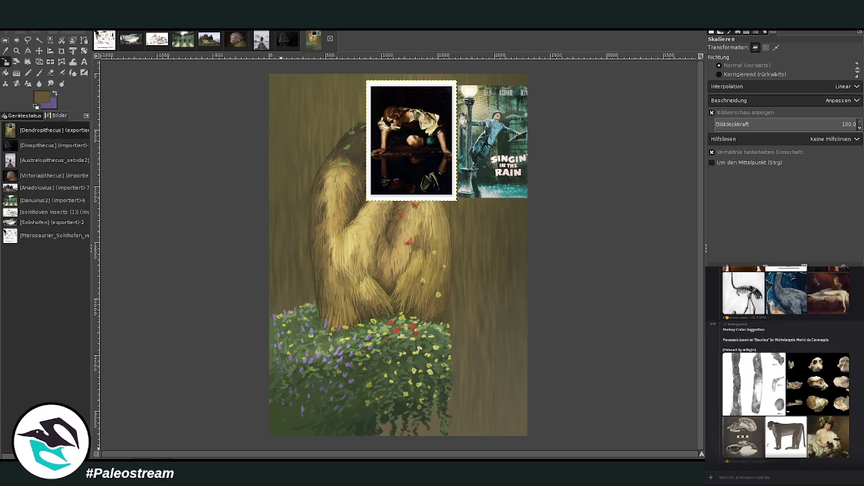
click(821, 436)
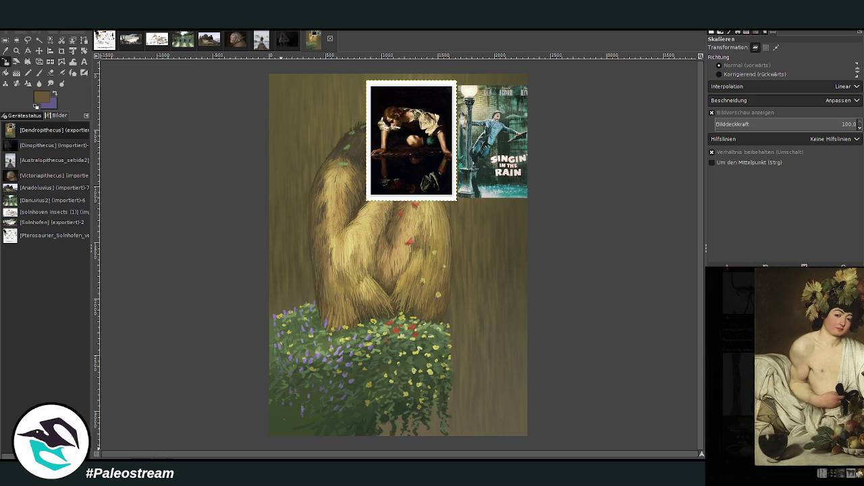
key(Escape)
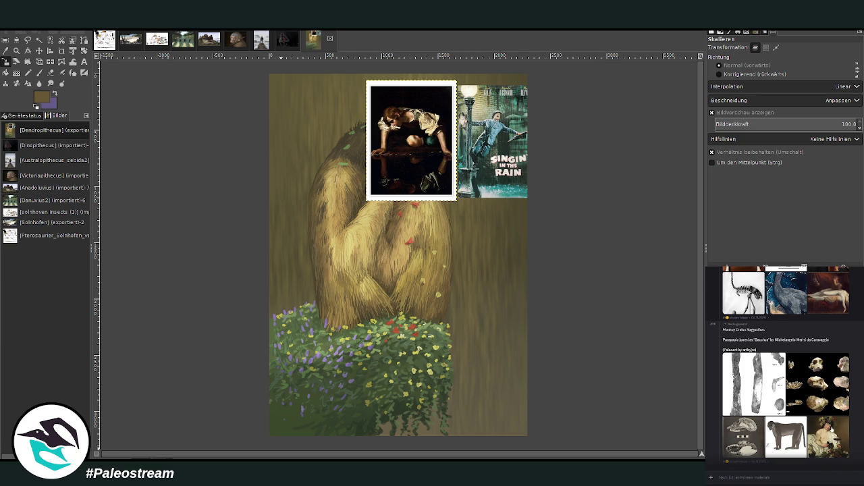
- Paste the enlarged Bacchus painting into a new Discord message and send it
click(833, 431)
key(Escape)
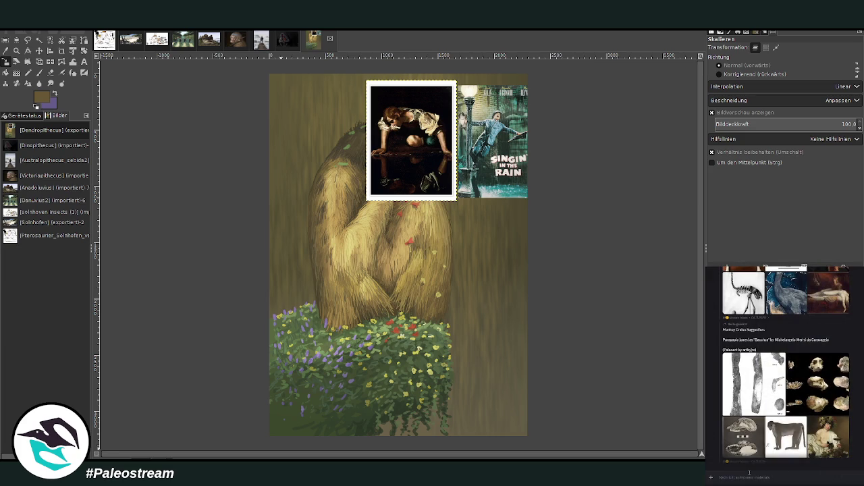
key(ctrl+v)
key(Return)
- Browse older chat posts and briefly view The Bewitched Man painting enlarged
scroll(785, 365, up, 5)
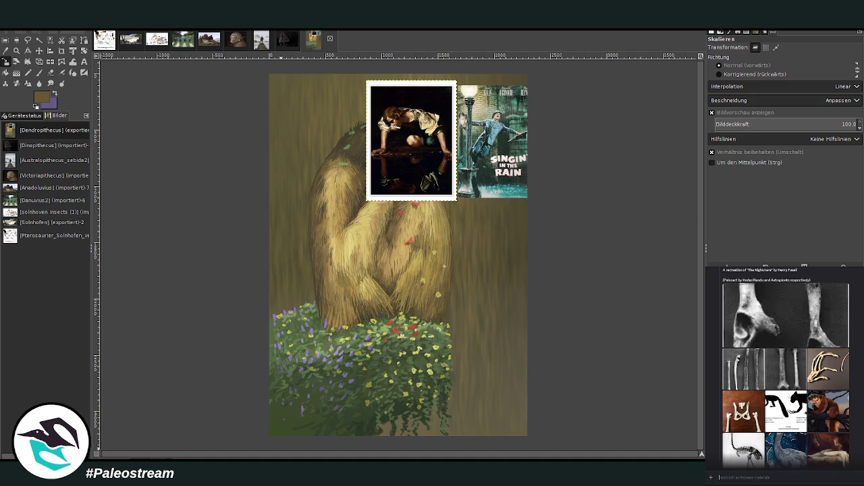
scroll(786, 364, up, 3)
scroll(785, 364, up, 3)
scroll(786, 364, up, 3)
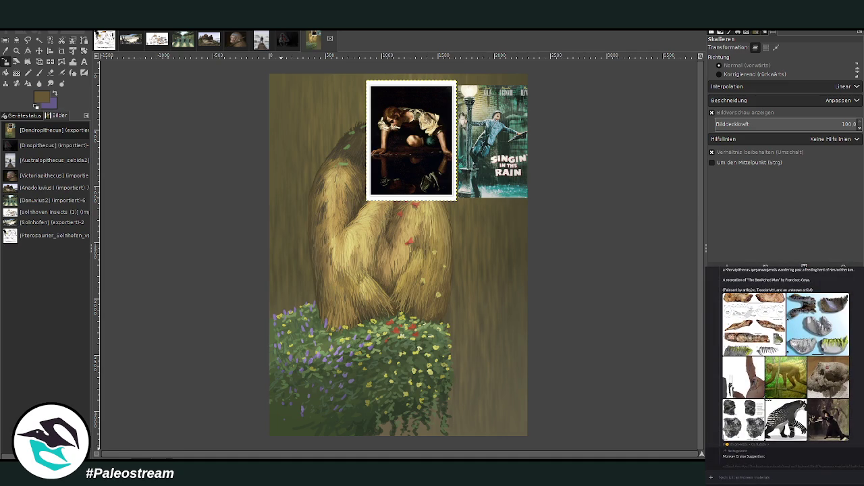
scroll(785, 364, up, 1)
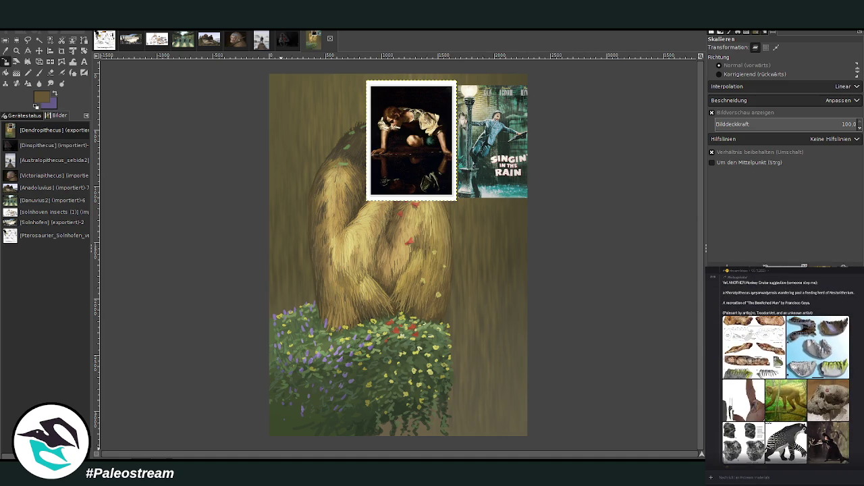
scroll(785, 364, up, 2)
scroll(785, 364, up, 2)
scroll(785, 364, up, 2)
scroll(785, 365, up, 2)
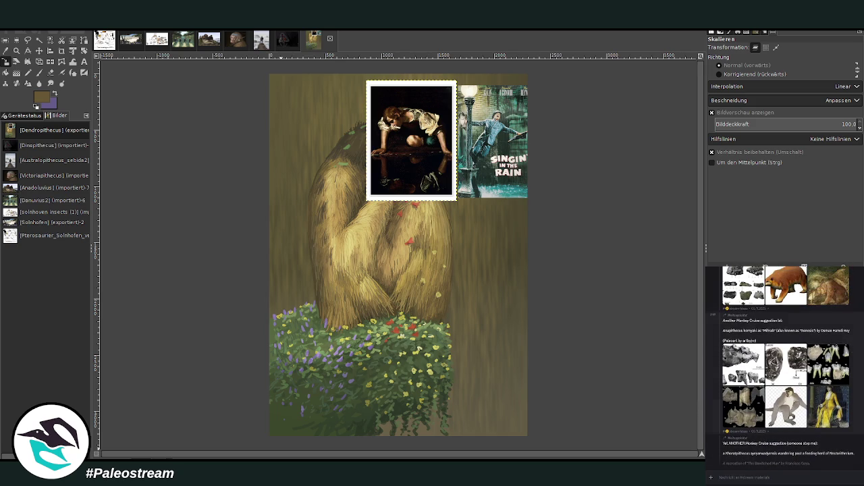
scroll(786, 365, up, 4)
scroll(785, 365, down, 2)
scroll(785, 365, down, 2)
scroll(785, 365, down, 2)
scroll(786, 365, down, 2)
scroll(785, 365, down, 1)
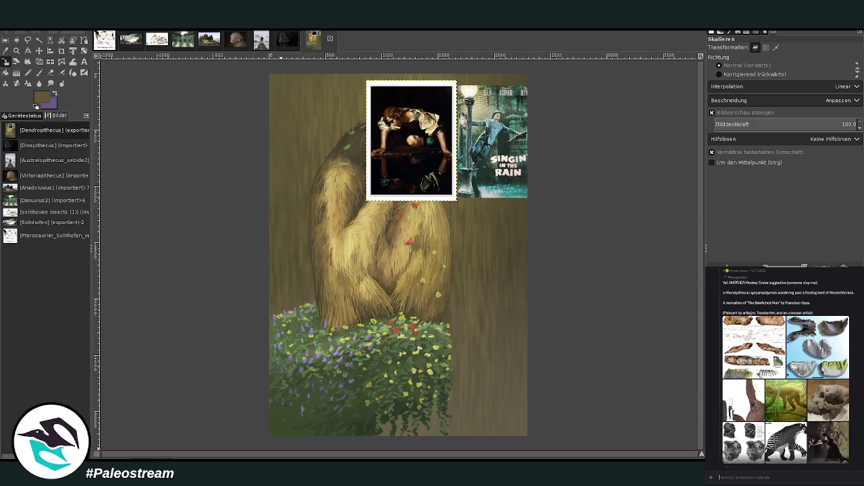
scroll(785, 364, down, 1)
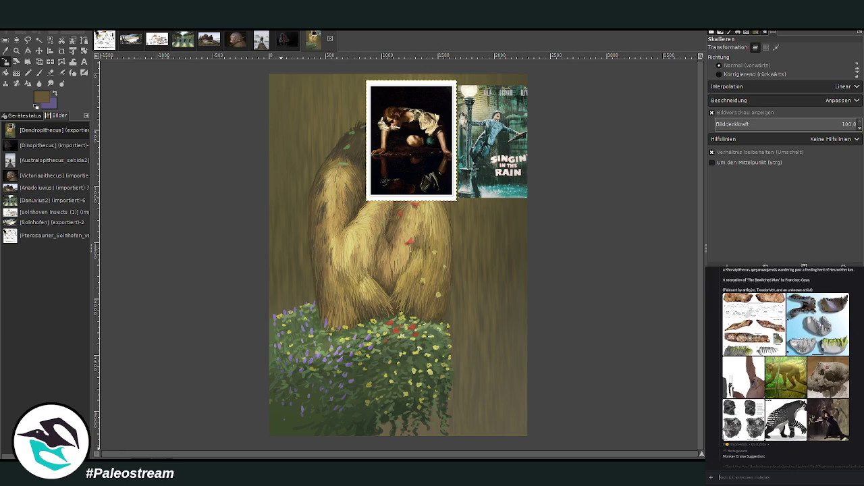
click(816, 418)
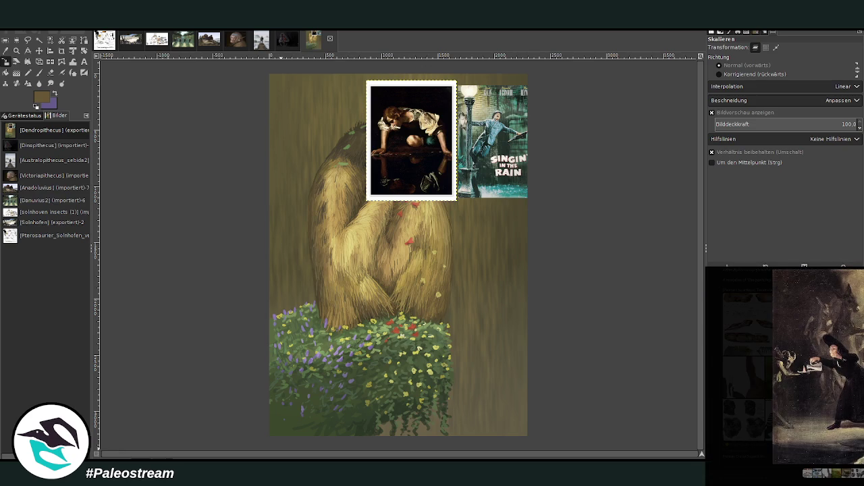
click(714, 478)
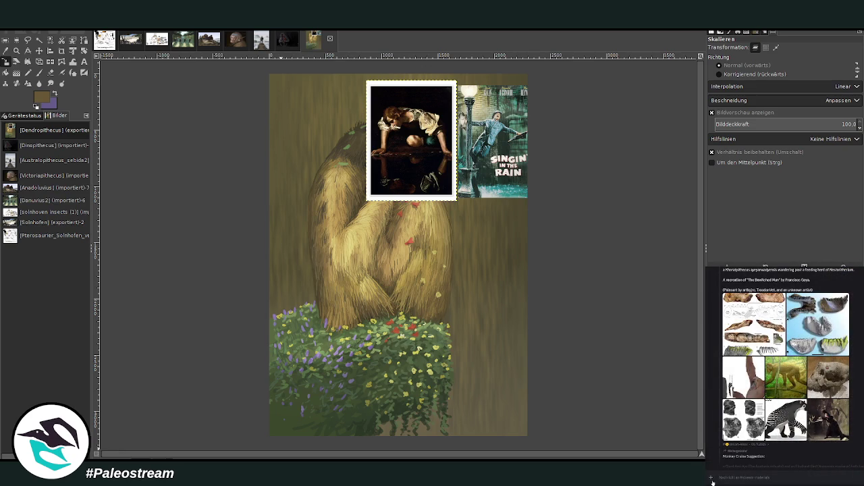